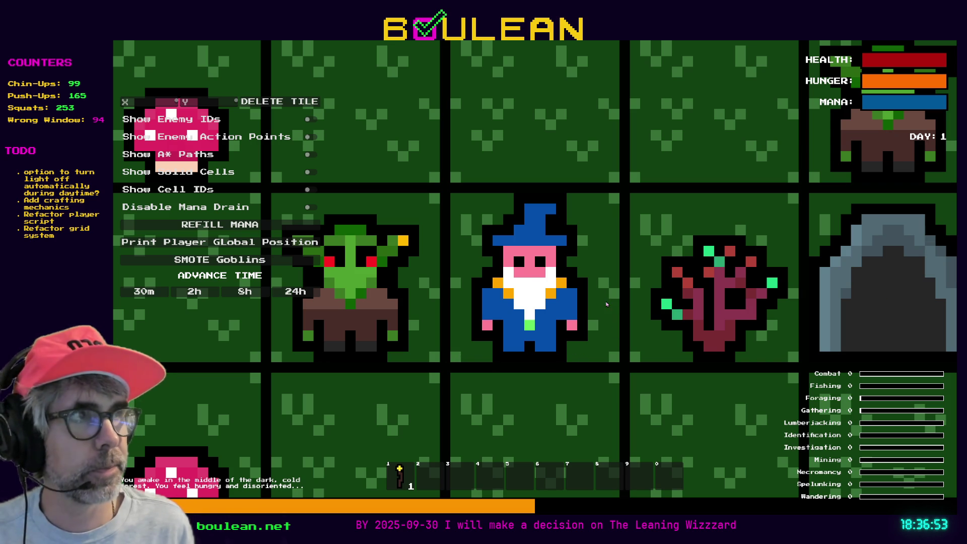
- Move the wizard up and left on the forest map, zoom the camera, then return to the editor
key("Up")
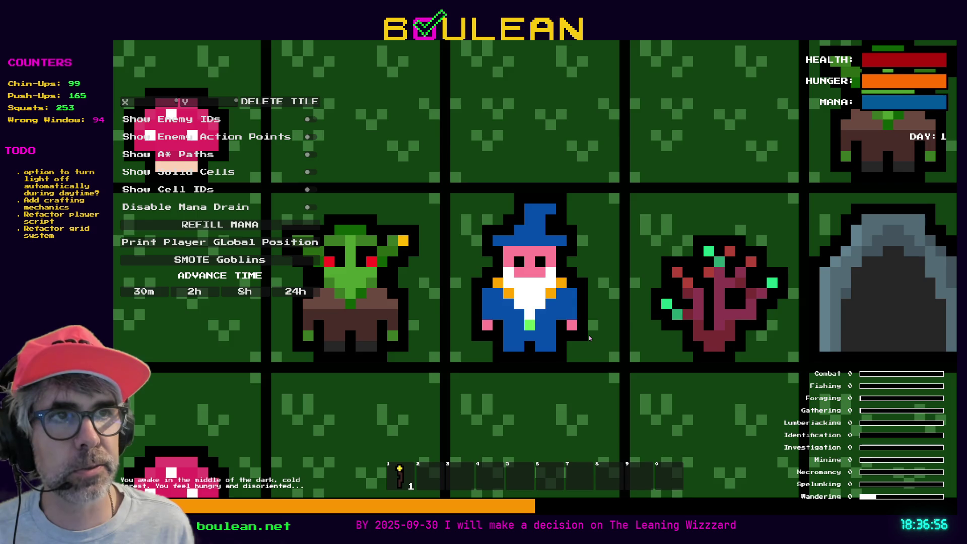
key("Left")
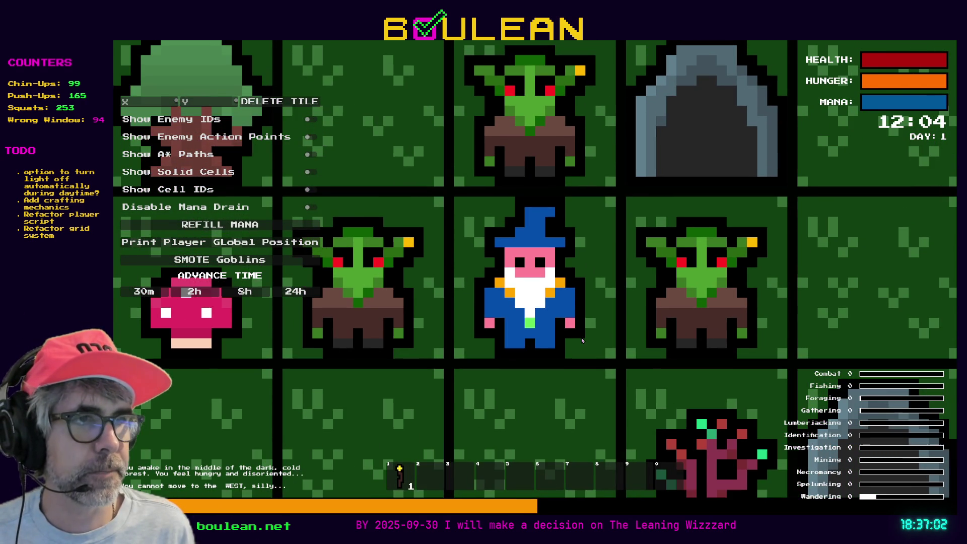
scroll(582, 340, "down", 1)
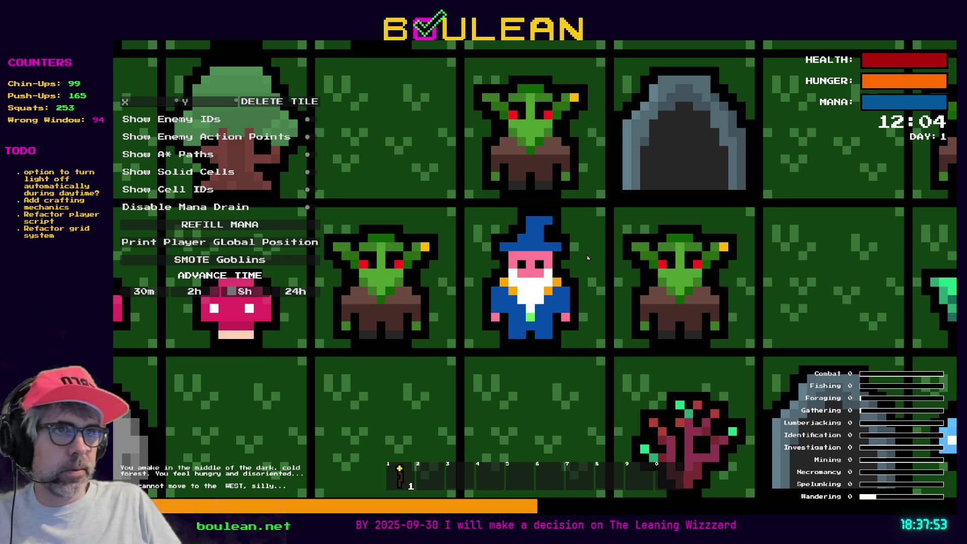
scroll(590, 264, "up", 1)
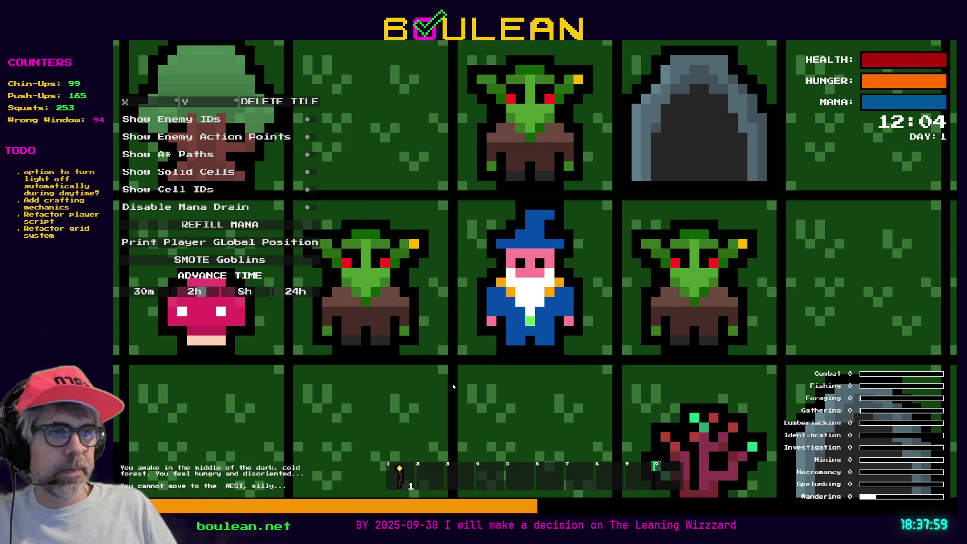
scroll(453, 386, "down", 1)
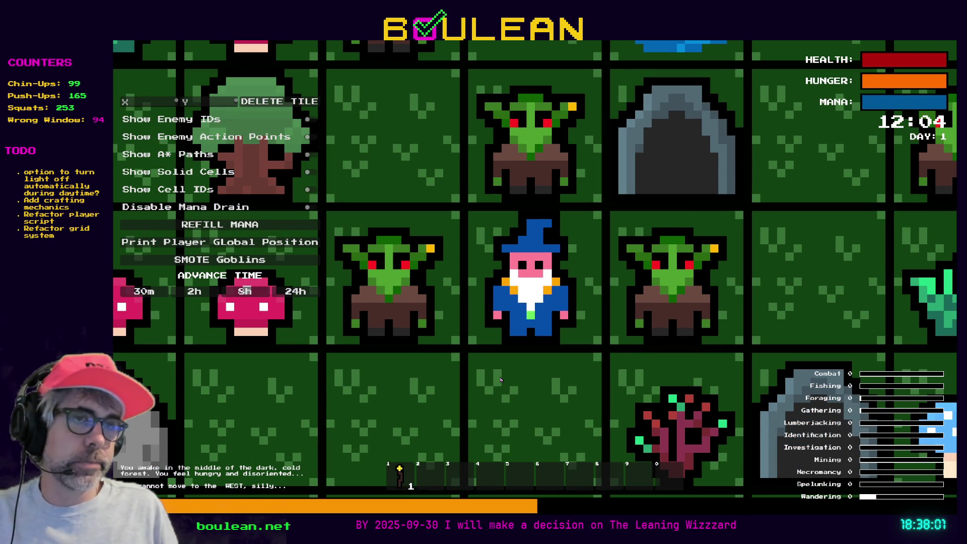
scroll(500, 381, "down", 1)
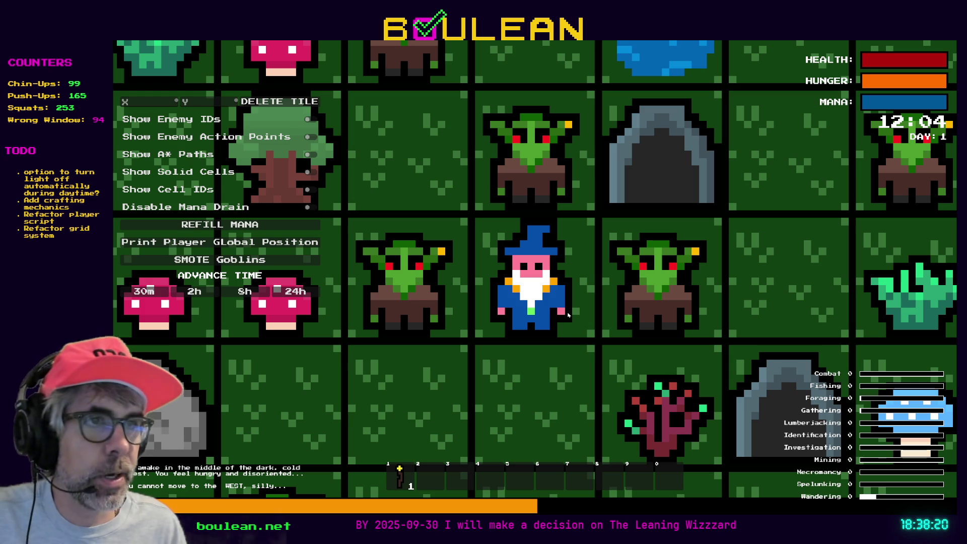
key("alt+Tab")
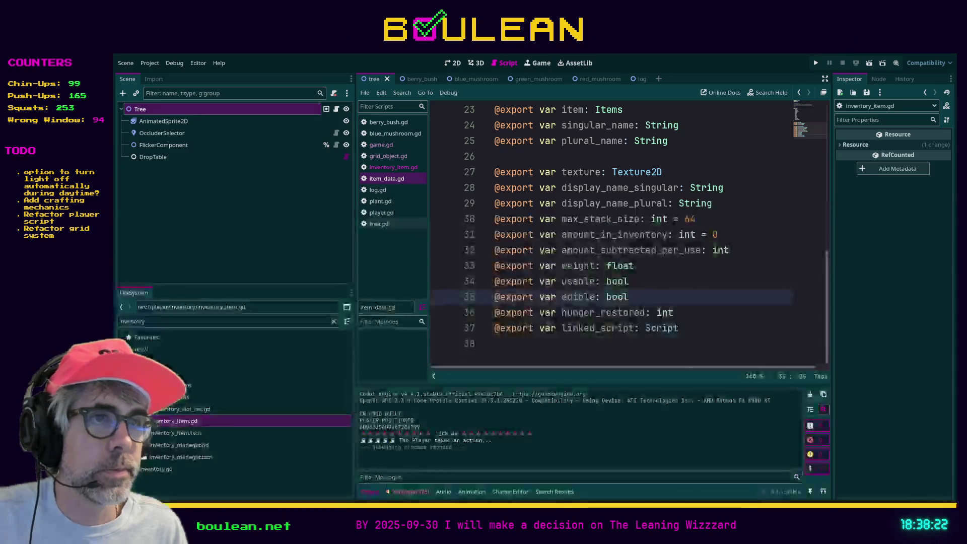
left_click(562, 351)
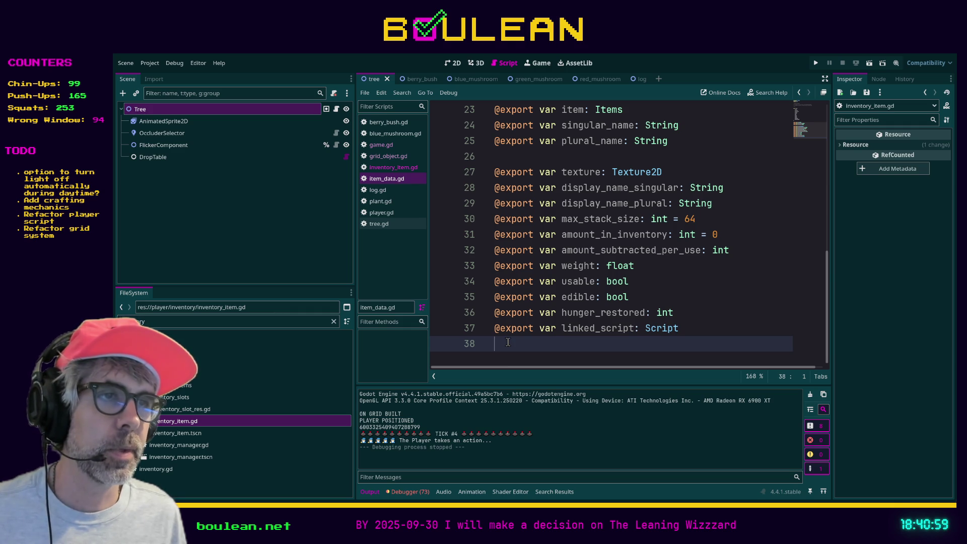
scroll(519, 329, "up", 1)
- Assign BERRY = 0, CORDAGE = 1, GRAVESTONE = 2, GOBLIN = 3 and GRASS = 4 in the Items enum
scroll(519, 329, "up", 6)
scroll(560, 203, "down", 1)
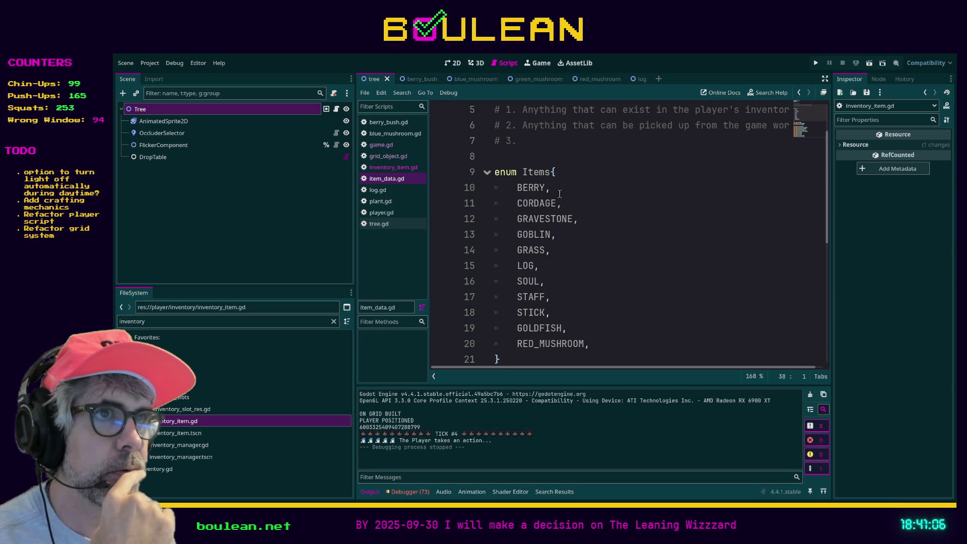
left_click(548, 190)
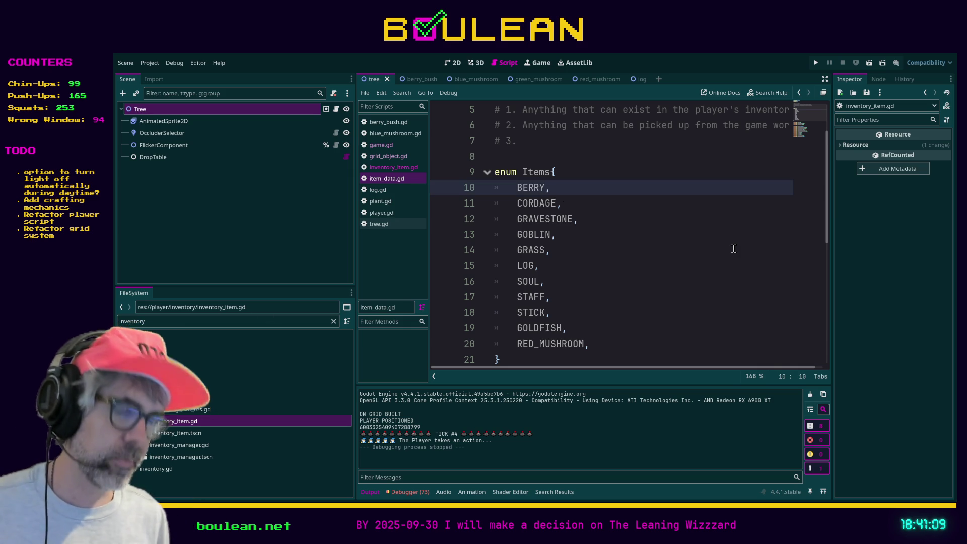
type("= 0")
key("Down")
type("= 1")
key("Down")
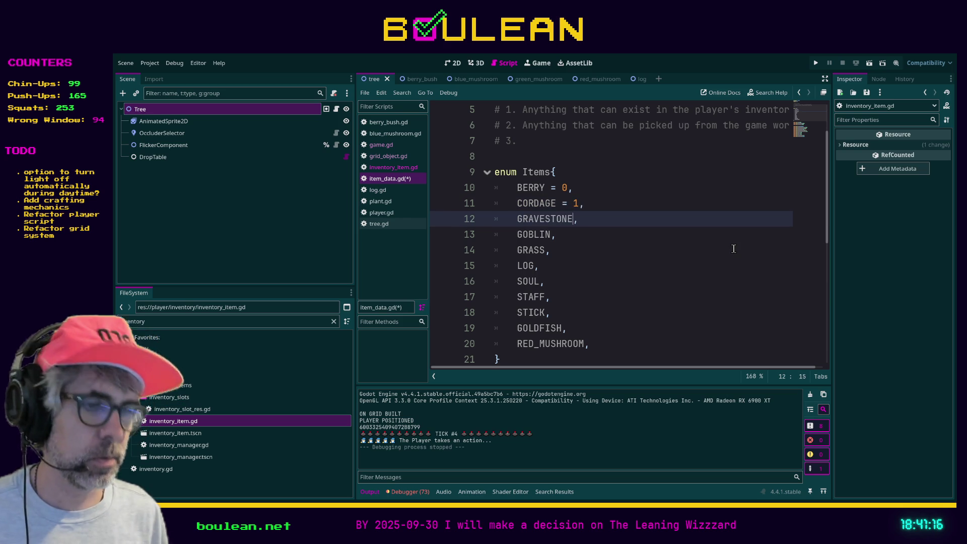
type("= 2")
key("Down")
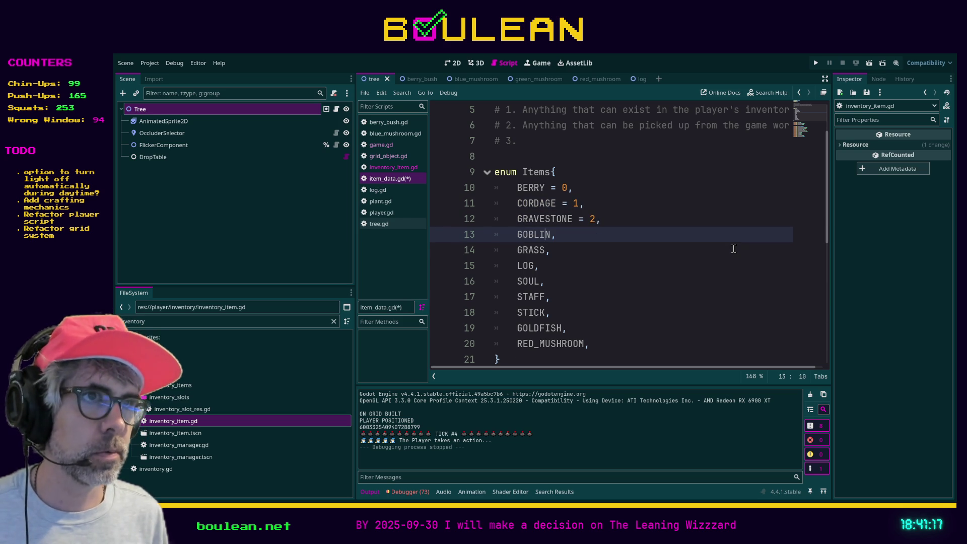
type("= 3")
key("Down")
type("= ")
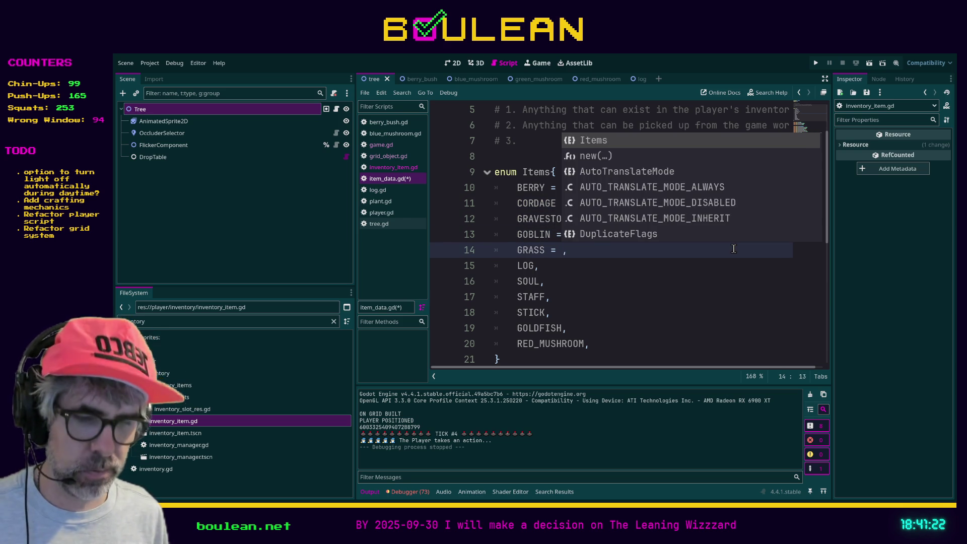
type("4")
- Assign LOG = 5, SOUL = 6, STAFF = 7, STICK = 8, GOLDFISH = 9 and RED_MUSHROOM = 10
key("Down")
key("Left")
type("= 5")
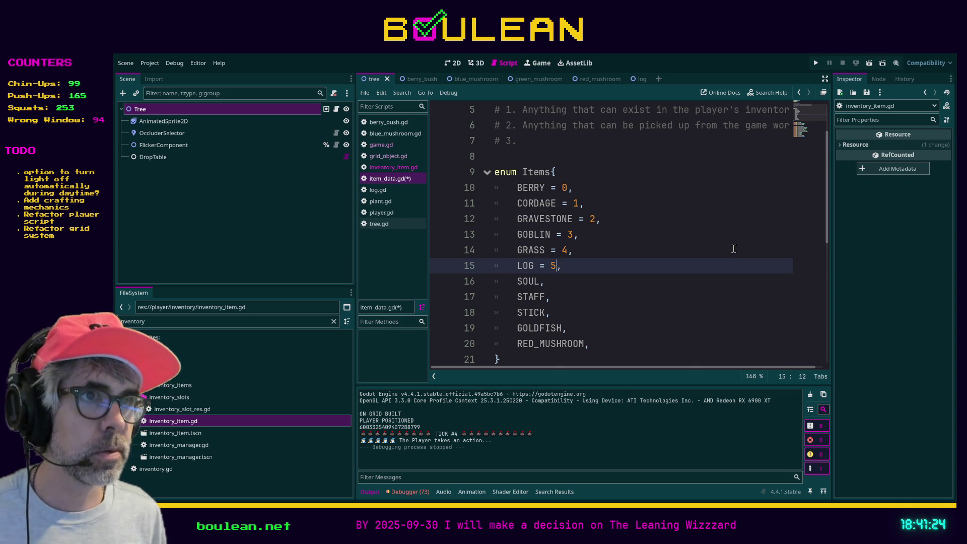
key("Down")
key("Left")
type("= 6")
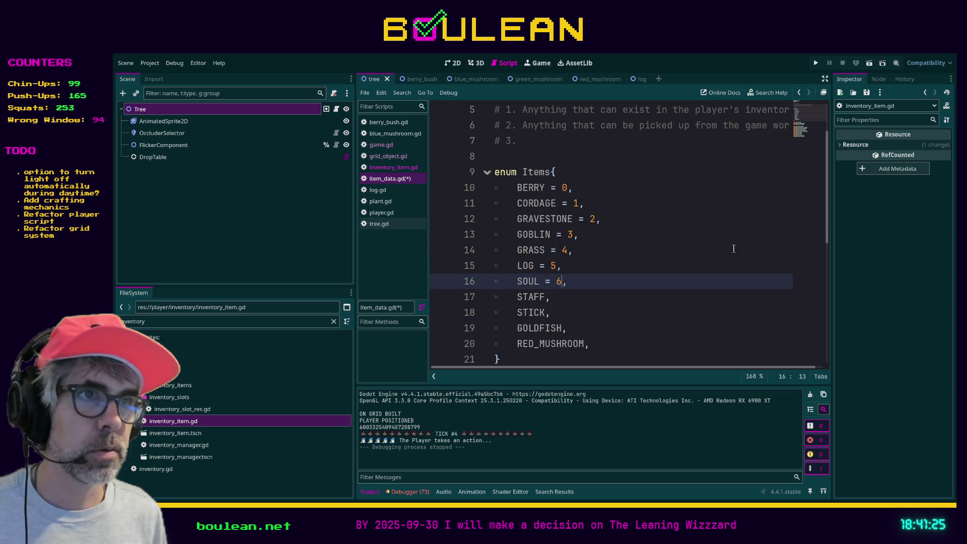
key("Down")
key("Left")
type("= 7")
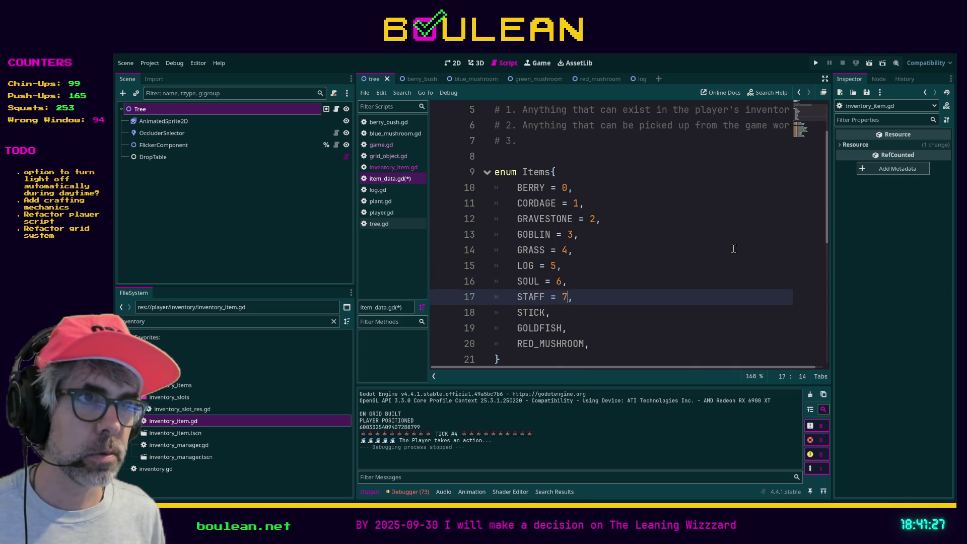
key("Down")
key("Left")
type("= 8")
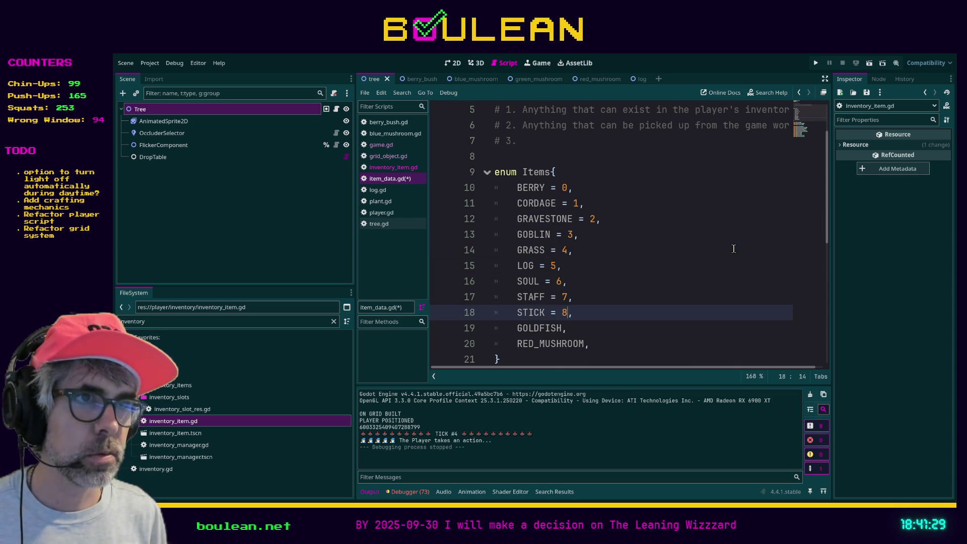
key("Down")
key("Left")
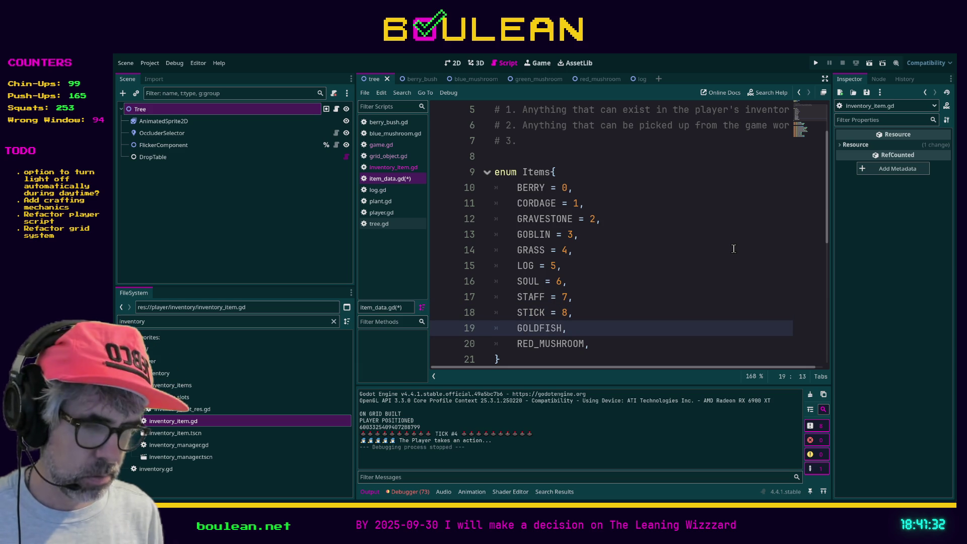
type("= 9")
key("Down")
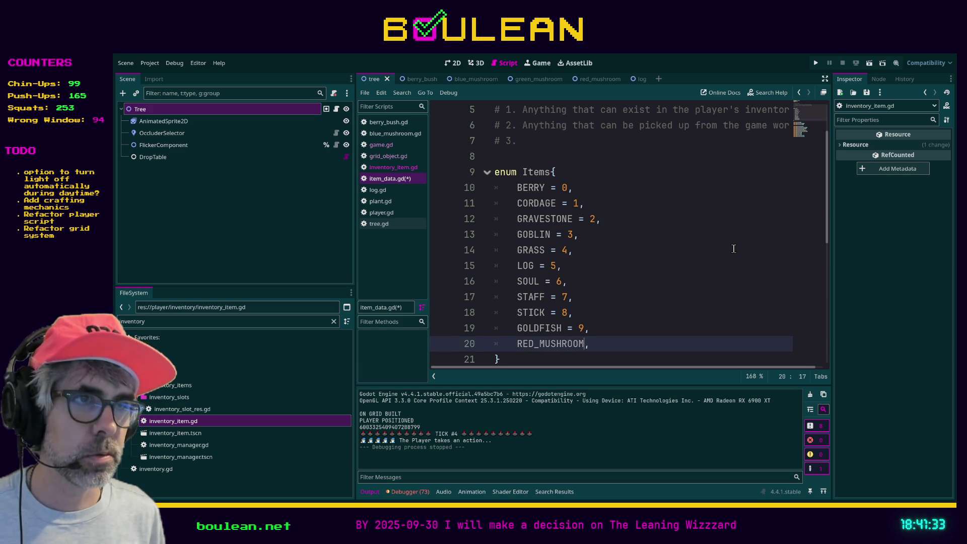
type("= 10")
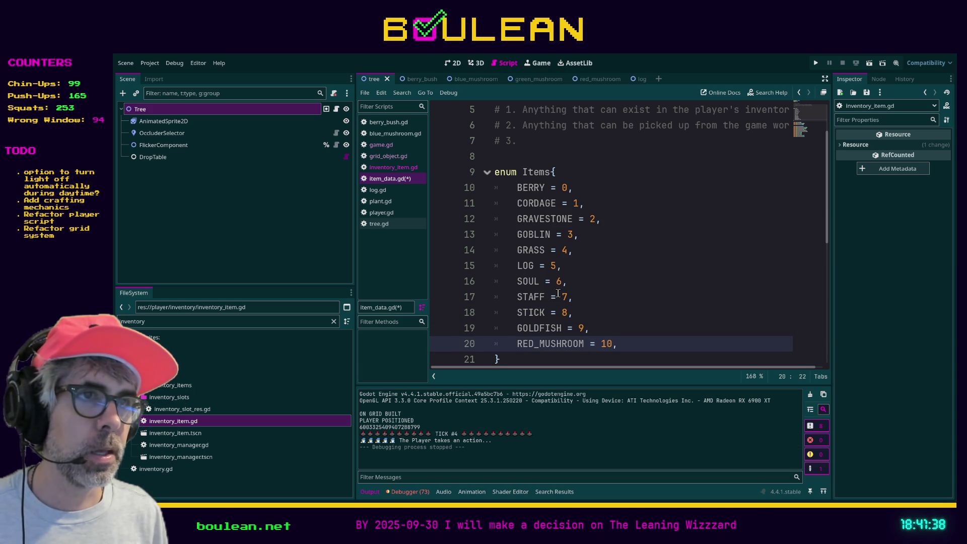
left_click(546, 327)
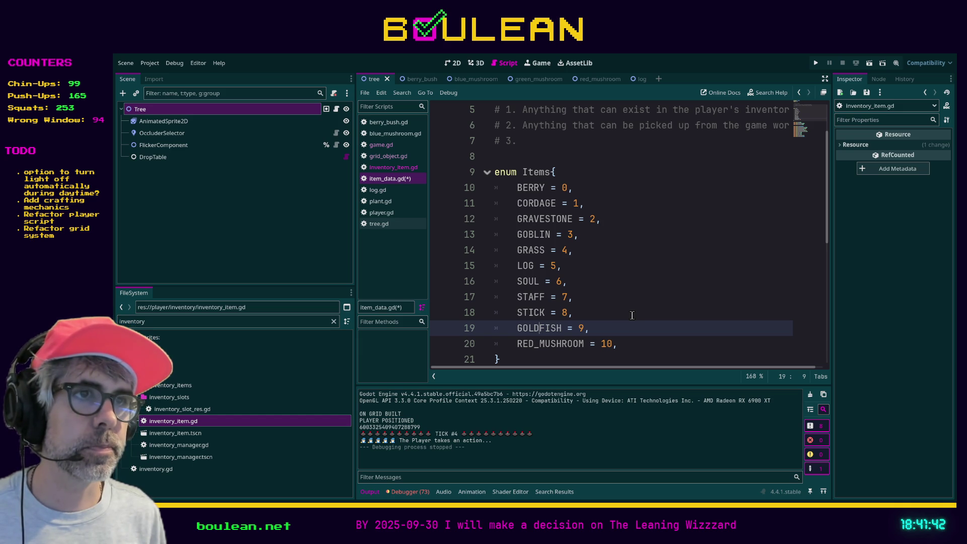
- Start reordering the enum lines, moving RED_MUSHROOM up above STICK and SOUL
key("alt+Up")
key("alt+Up")
key("alt+Up")
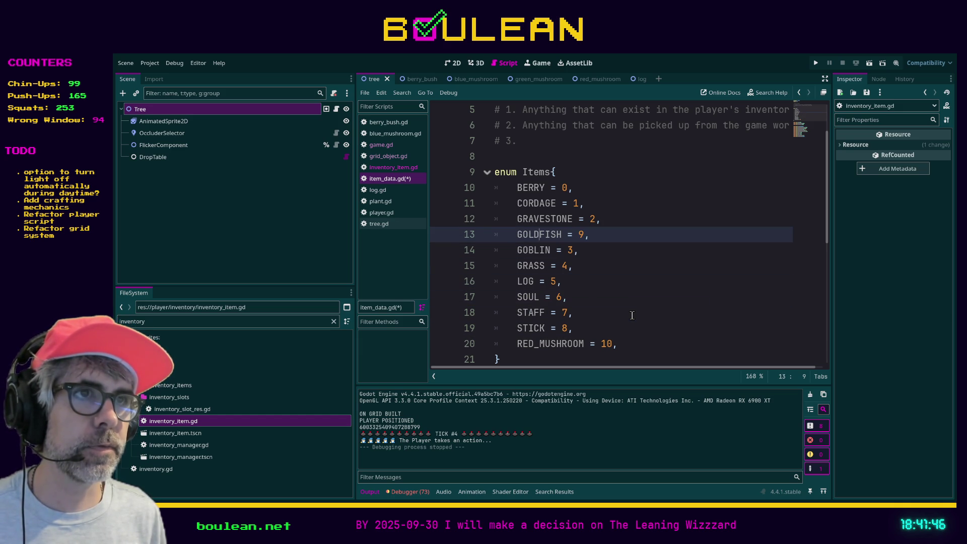
key("alt+Down")
key("alt+Up")
key("alt+Down")
key("Down")
key("Up")
key("Down")
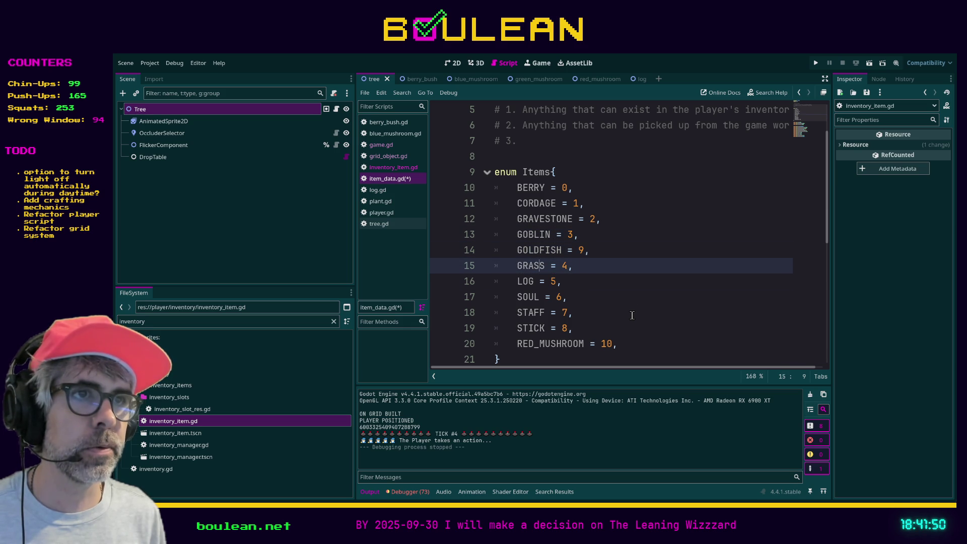
key("Down")
key("Down")
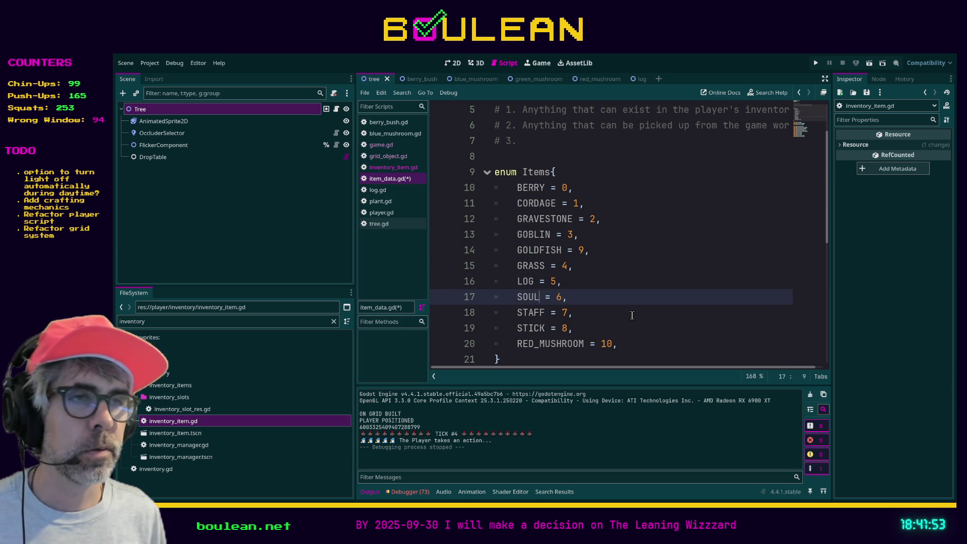
key("Down")
key("Down")
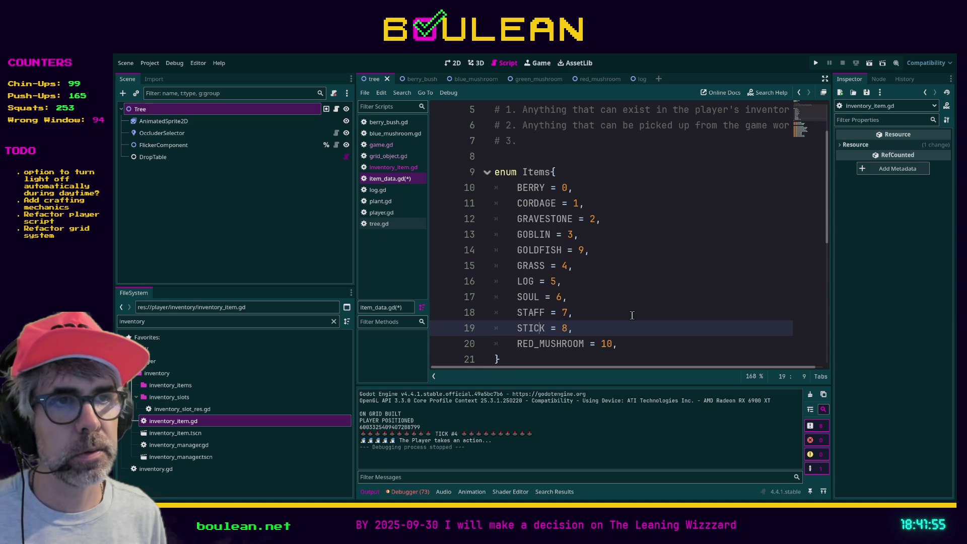
key("Down")
key("alt+Up")
key("alt+Up")
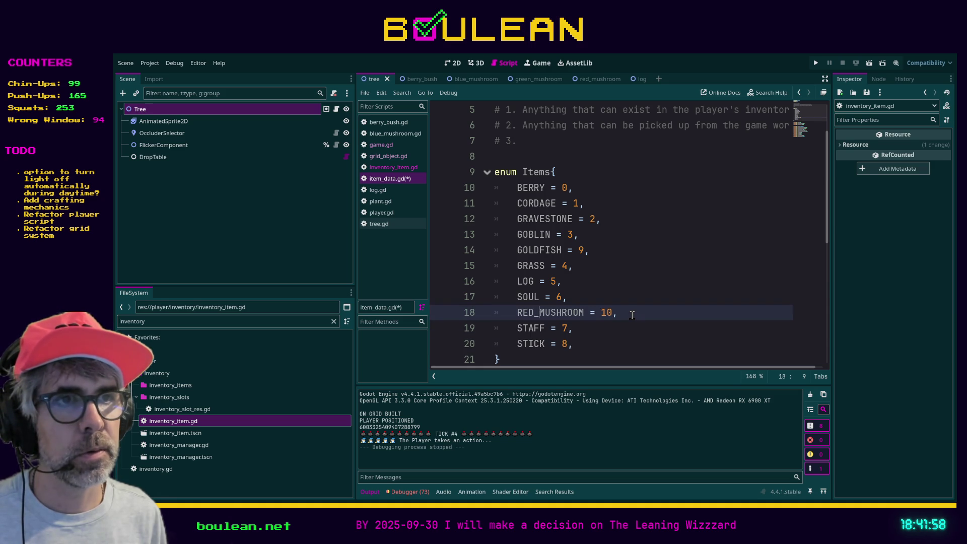
key("alt+Up")
- Move GOBLIN, GOLDFISH and GRASS above GRAVESTONE to continue the alphabetical order
key("Up")
key("Up")
key("Up")
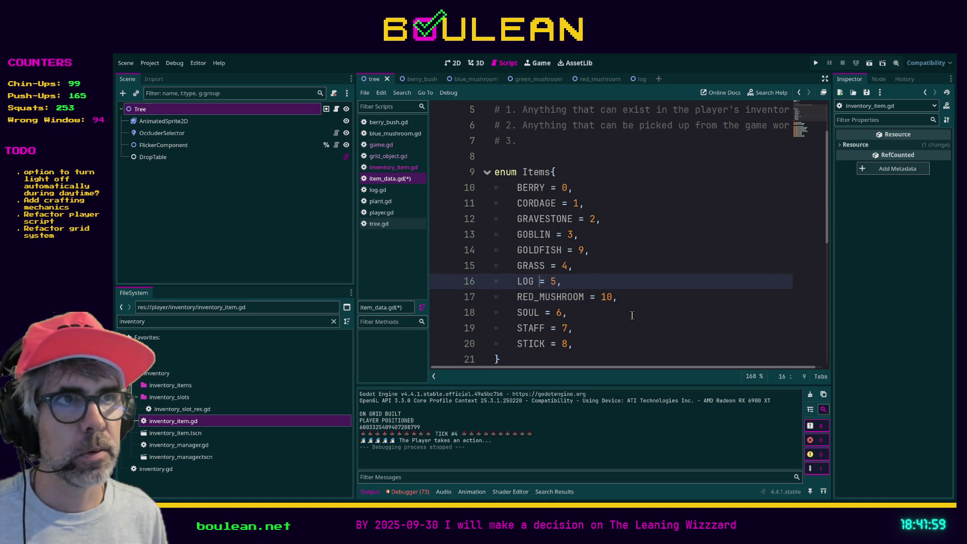
key("Down")
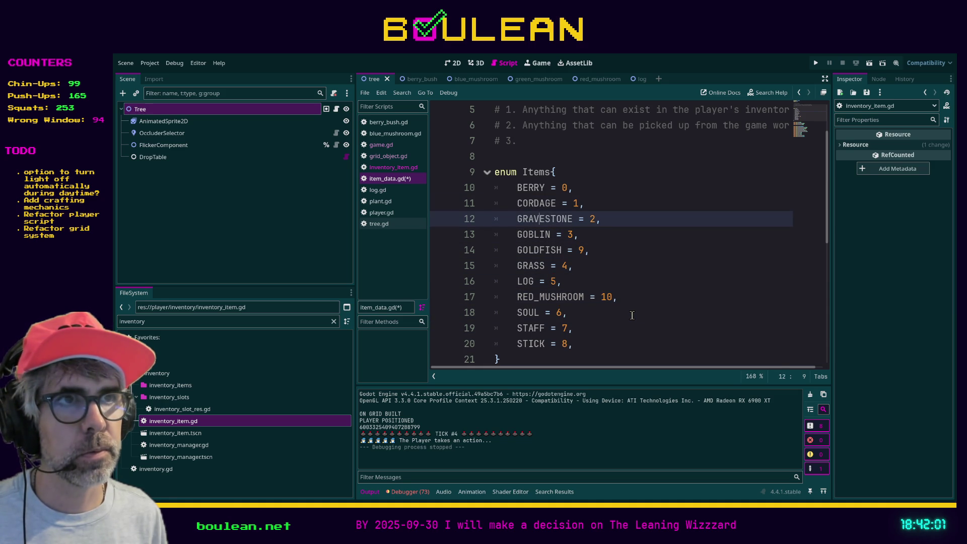
key("Down")
key("alt+Up")
key("Down")
key("Down")
key("alt+Up")
key("Down")
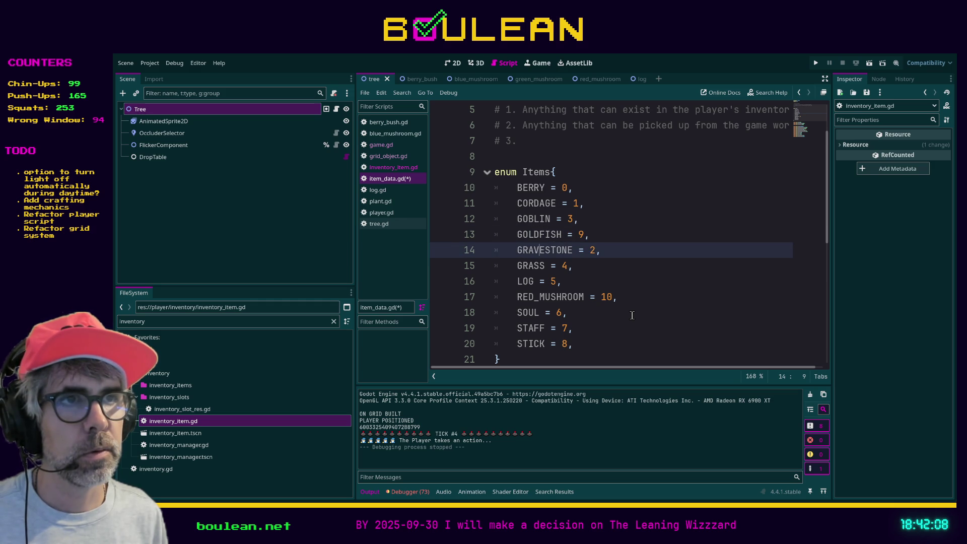
key("Down")
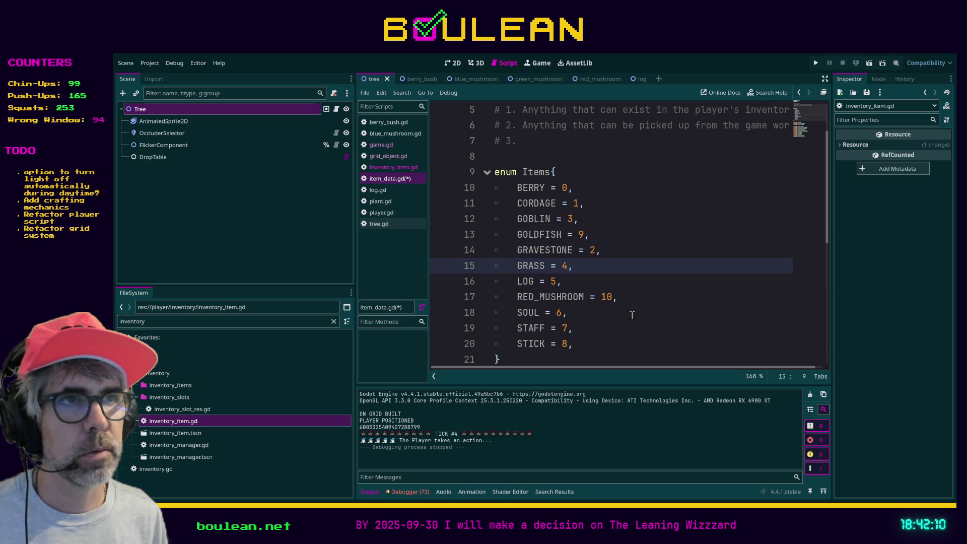
key("alt+Up")
key("Down")
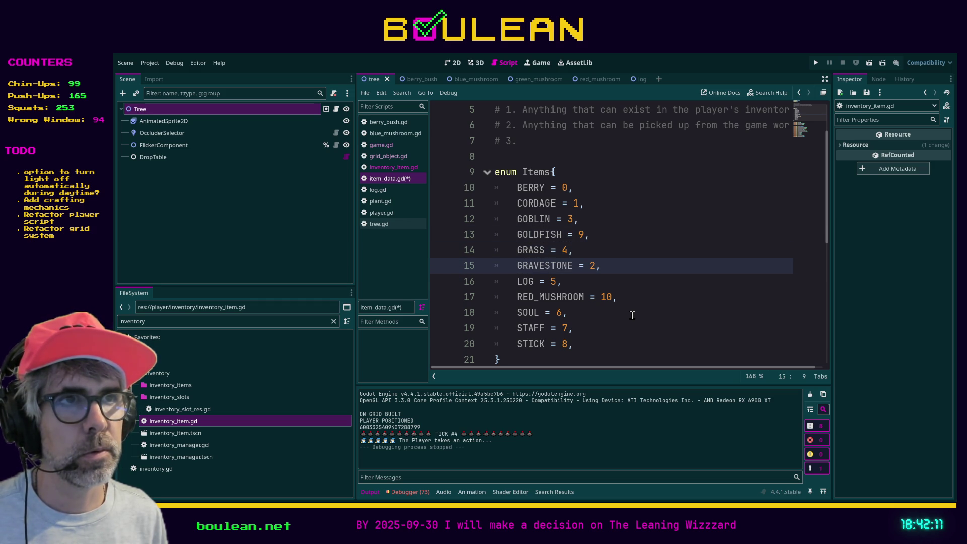
key("Down")
key("Down")
key("Down")
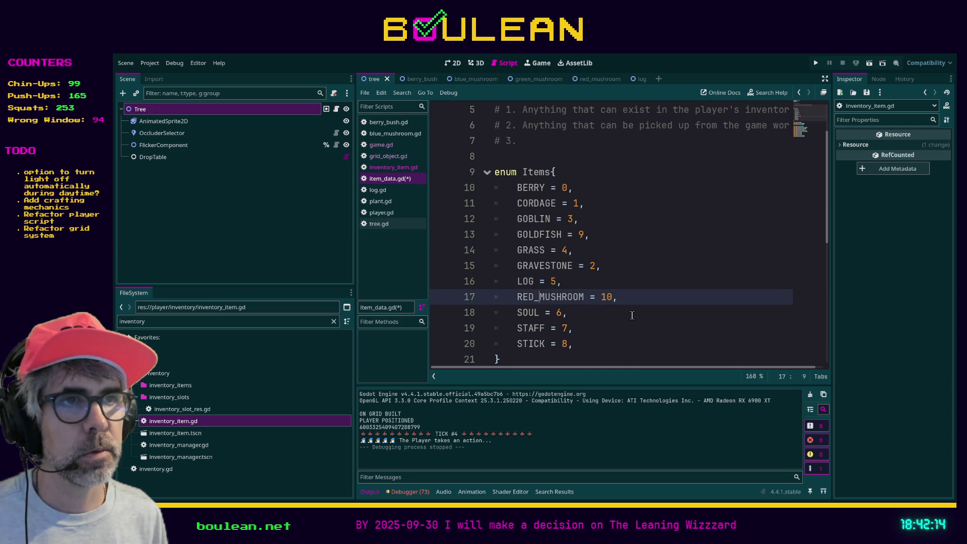
- Insert a new empty line right after STICK = 8, at the end of the enum
left_click(666, 342)
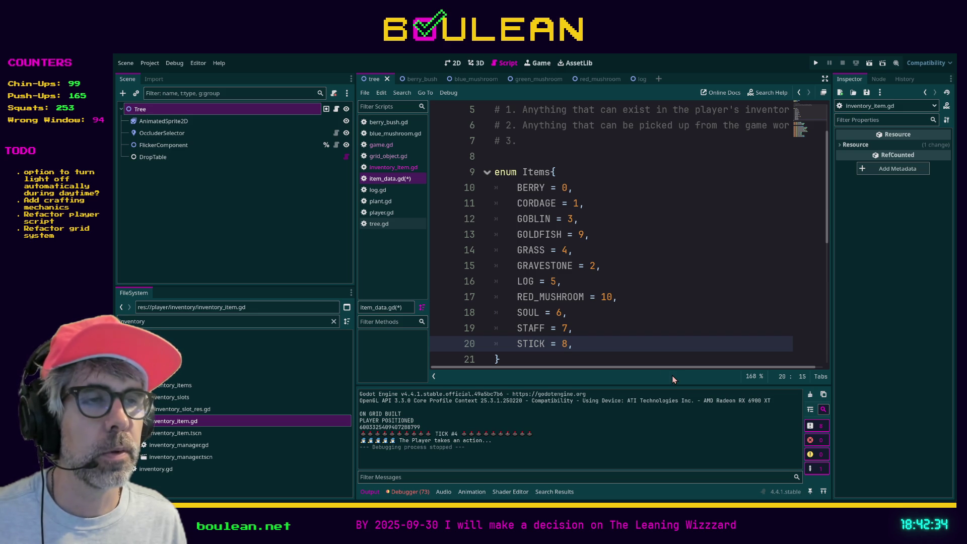
scroll(655, 340, "down", 3)
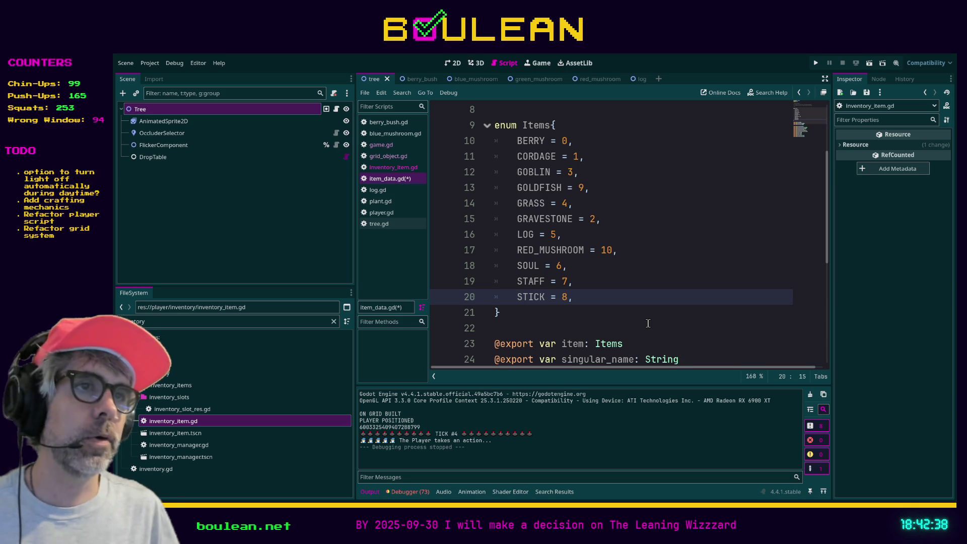
key("Return")
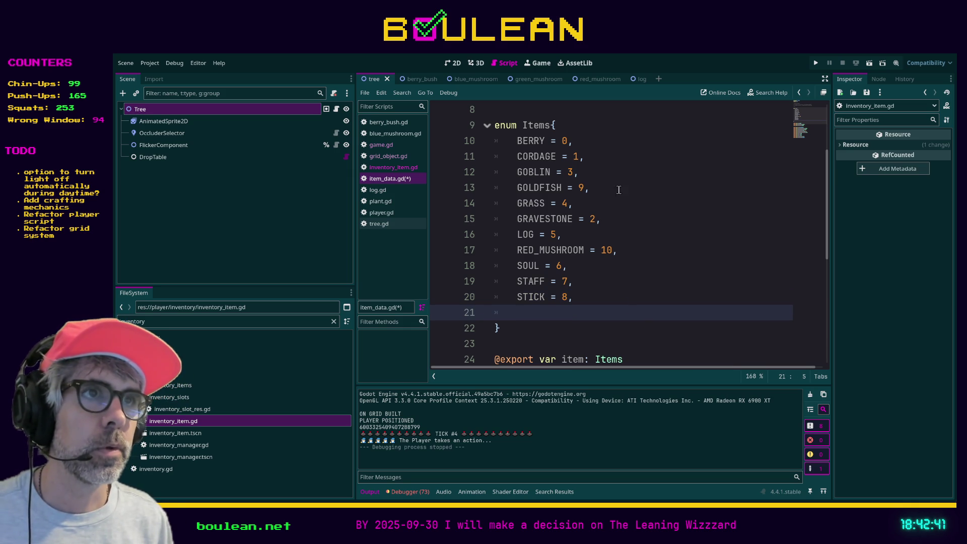
- Add GREEN_MUSHROOM = 11 on a new line after GRAVESTONE
left_click(582, 202)
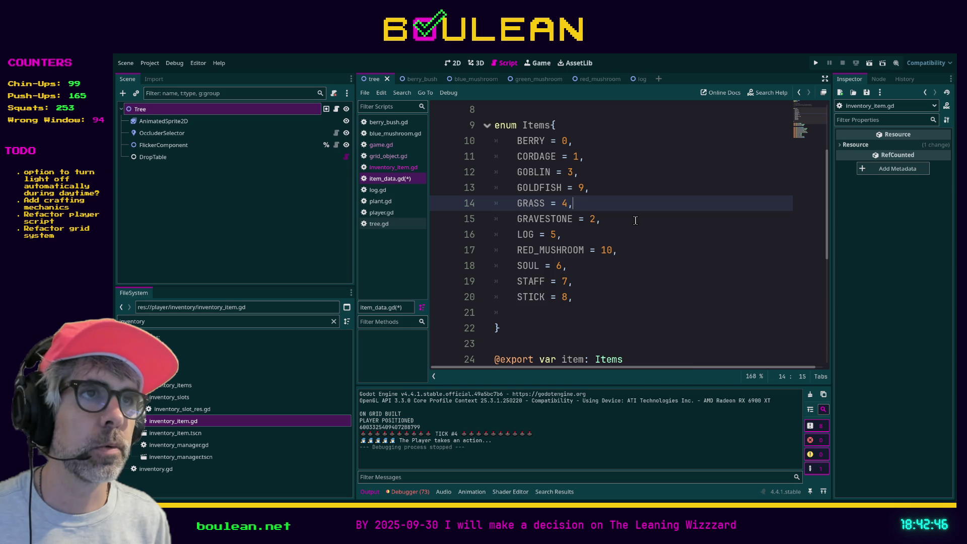
key("Down")
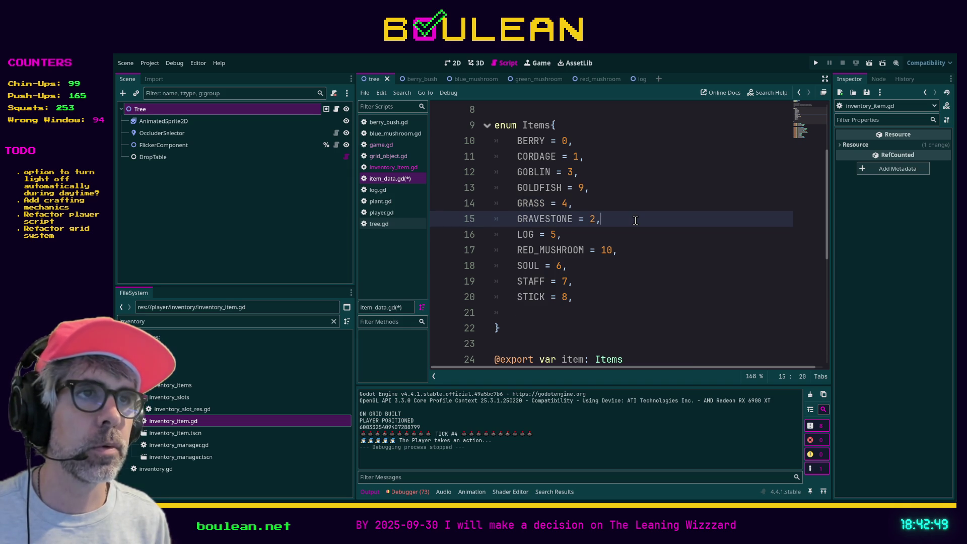
key("Return")
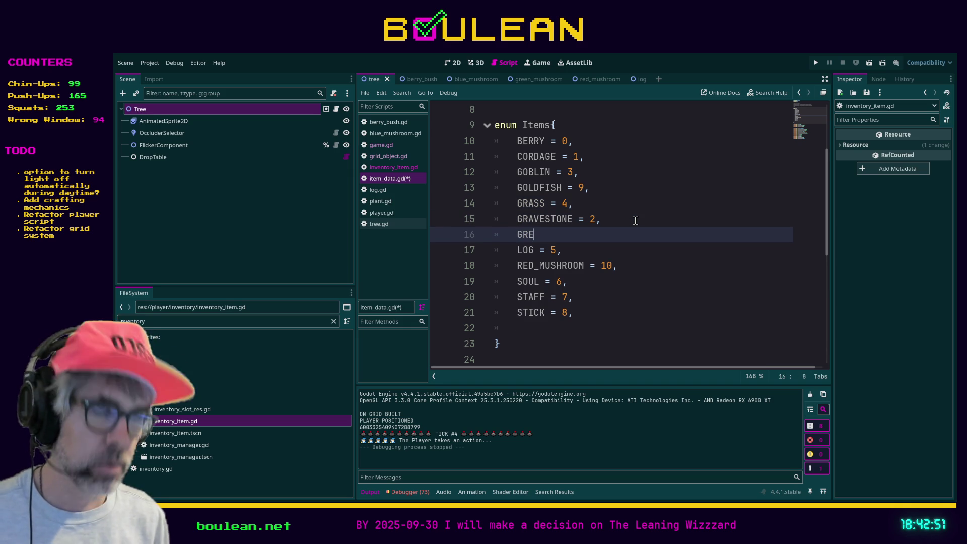
type("EN")
type("= 11,")
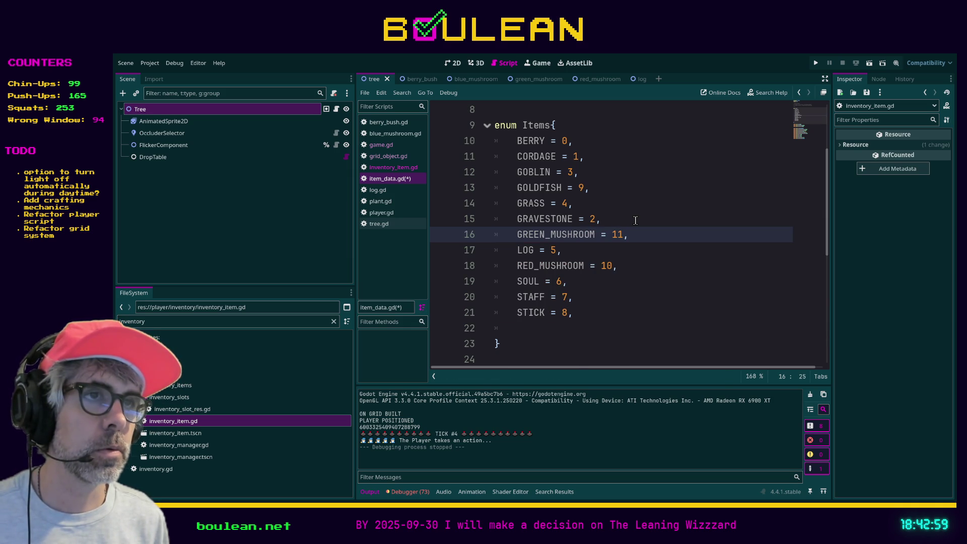
- Add BLUE_MUSHROOM = 12 after BERRY = 0 and save item_data.gd
key("Up")
key("Up")
key("Up")
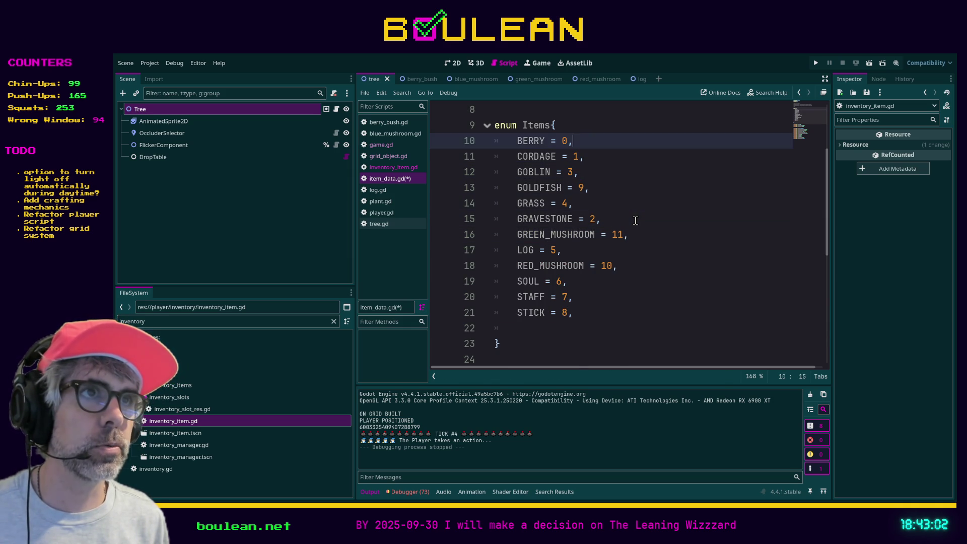
key("Return")
type("BLUE_MUSHROOM")
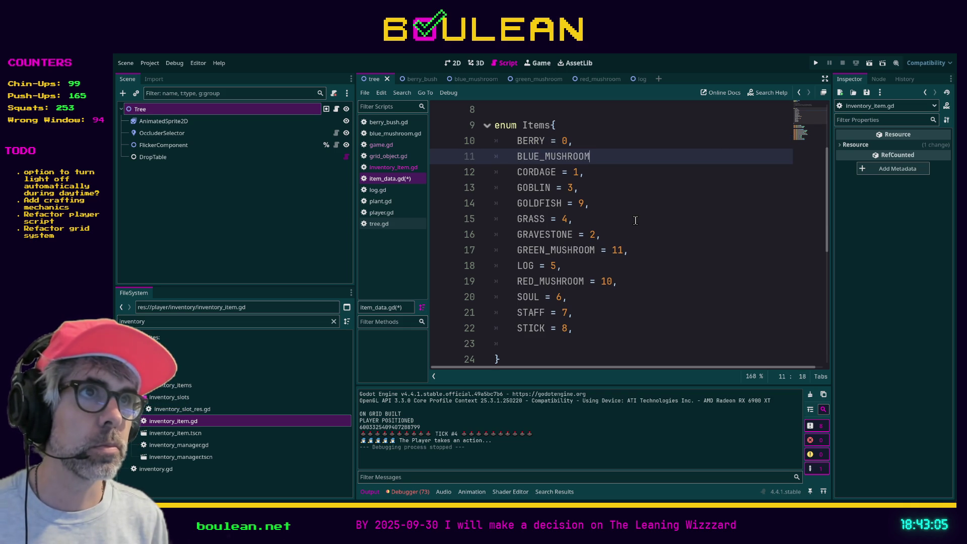
type(" = 12,")
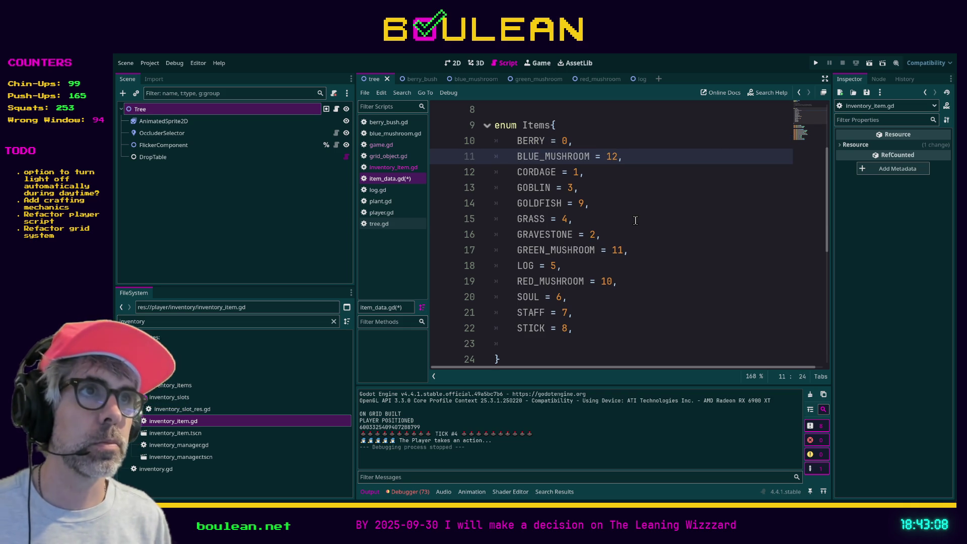
left_click(635, 221)
key("ctrl+s")
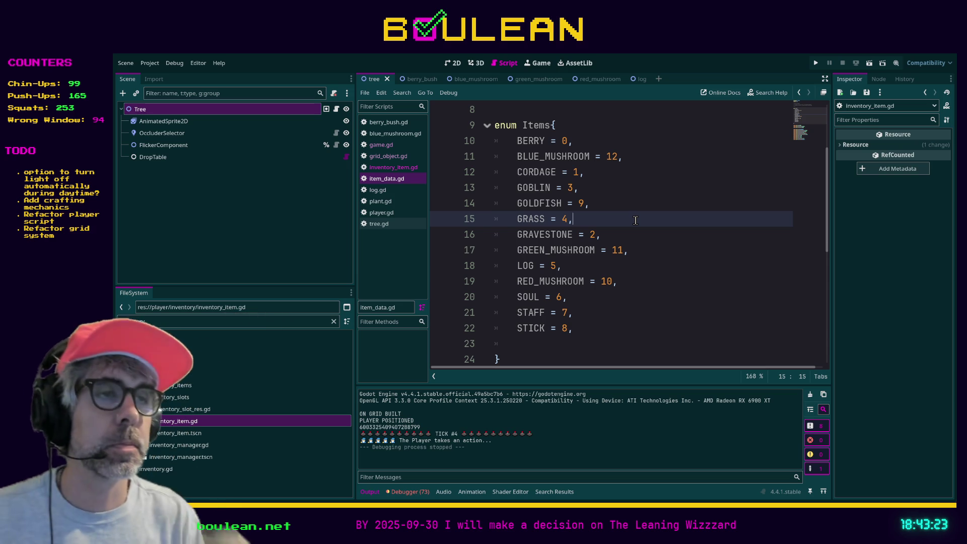
left_click(520, 344)
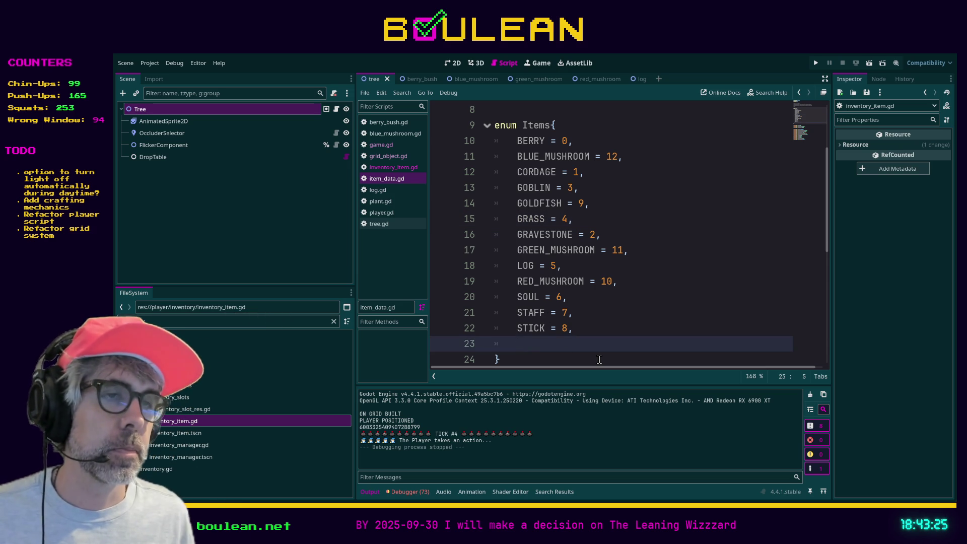
- Delete the stray blank line so the enum closes right after STICK = 8,
key("BackSpace")
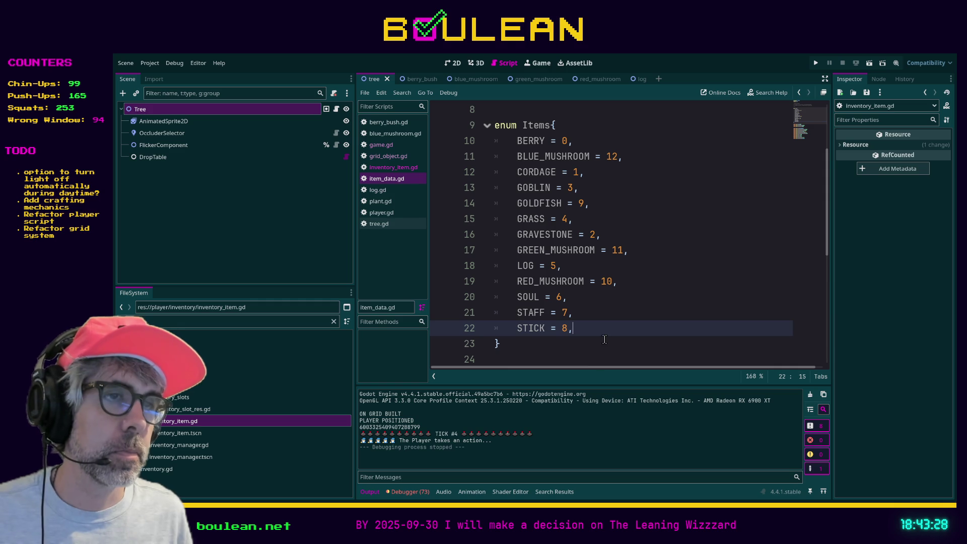
left_click(605, 339)
scroll(605, 339, "down", 1)
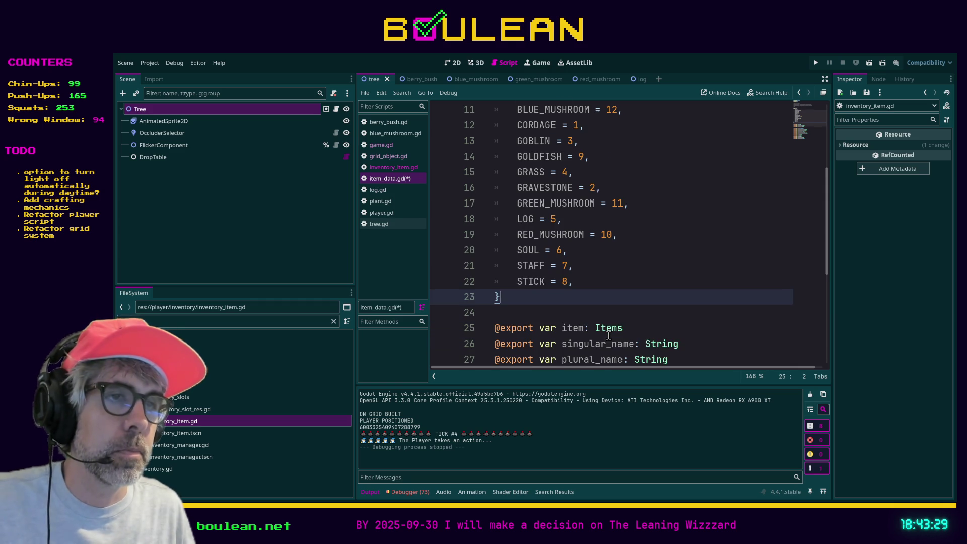
left_click(538, 309)
left_click(565, 298)
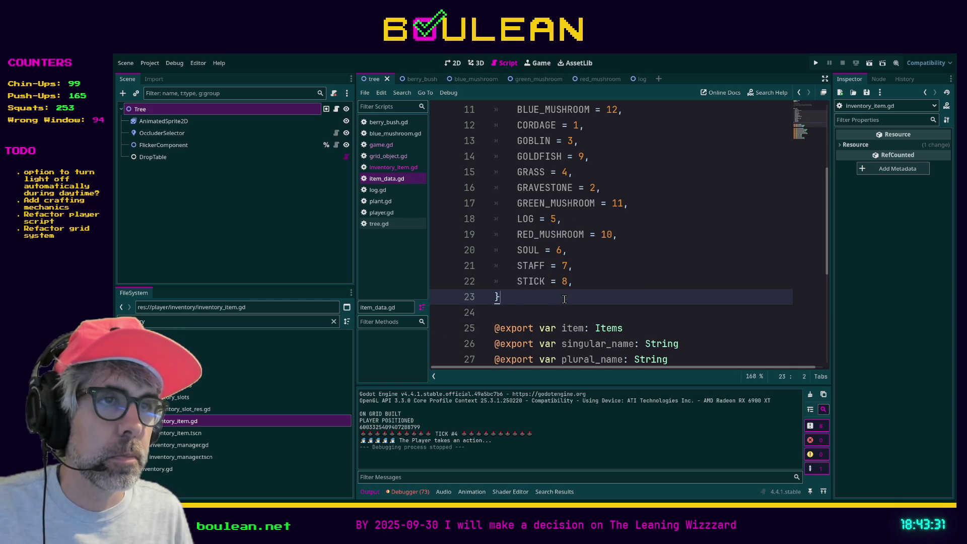
- Scroll through the top of item_data.gd to review the reordered Items enum
scroll(573, 300, "up", 4)
scroll(572, 300, "down", 1)
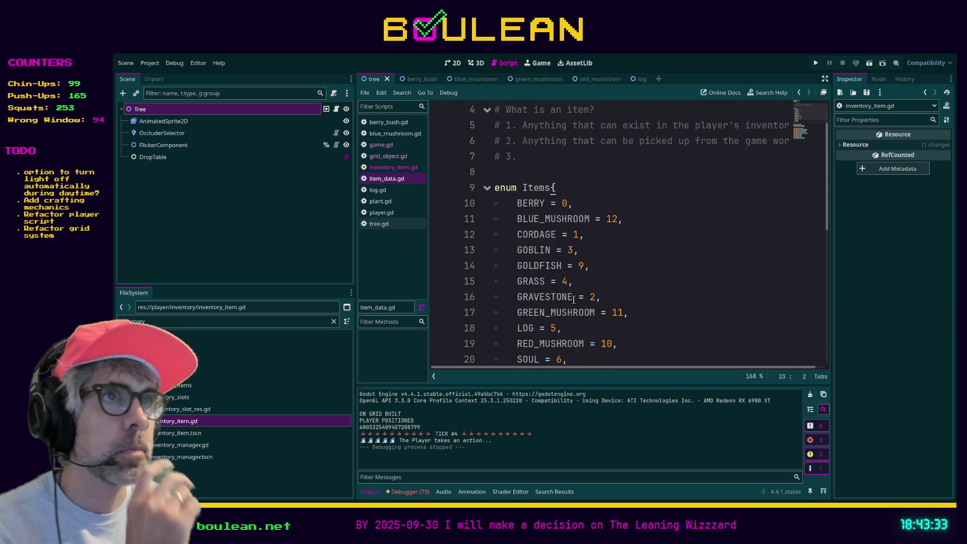
scroll(600, 231, "up", 1)
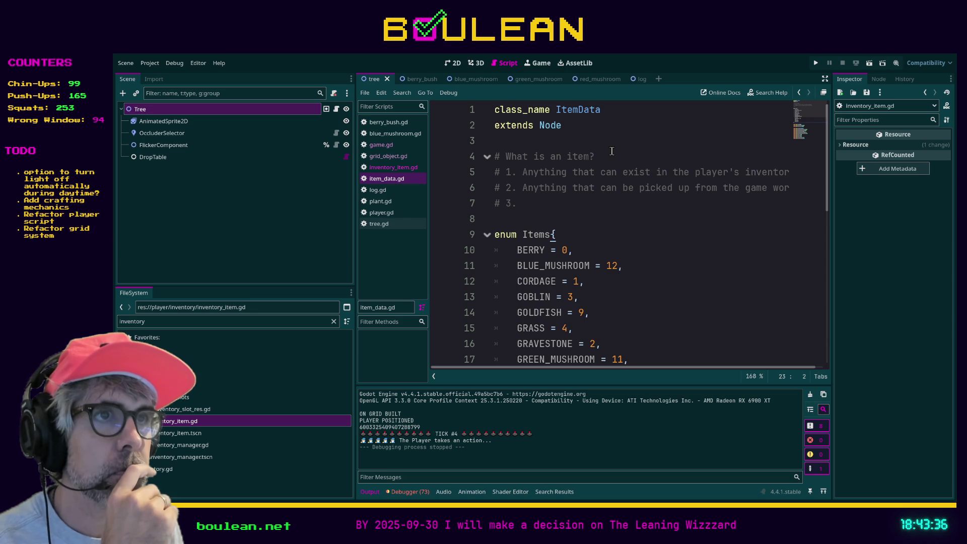
scroll(612, 151, "down", 1)
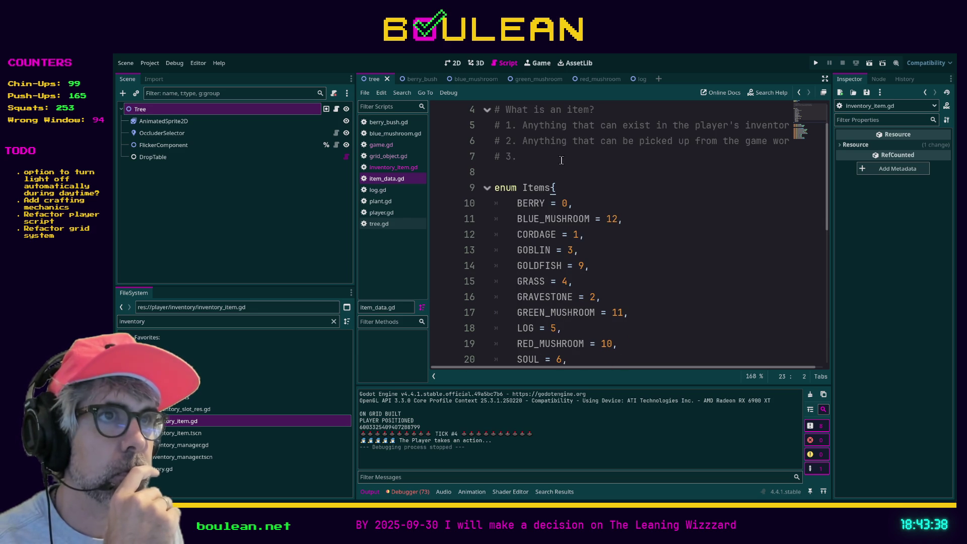
left_click(529, 156)
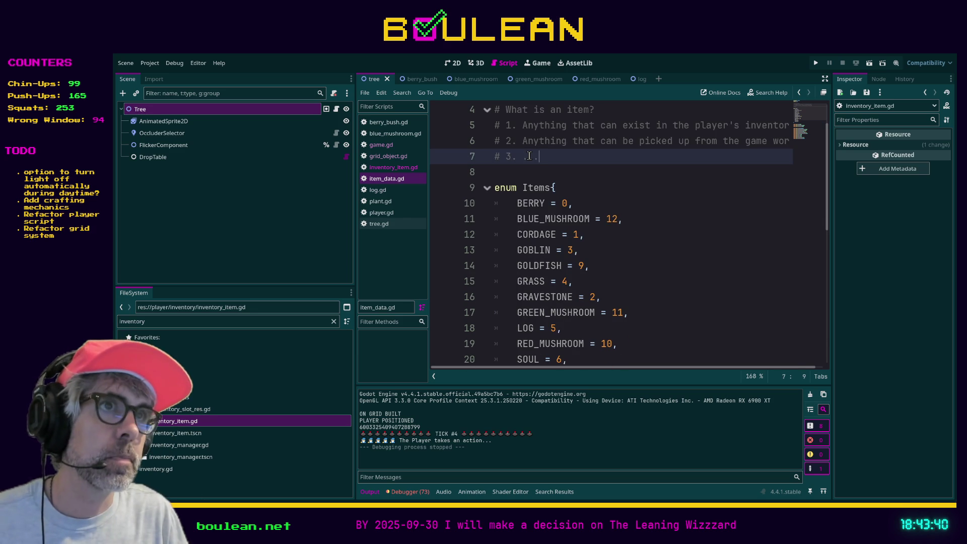
left_click(741, 252)
scroll(705, 257, "down", 4)
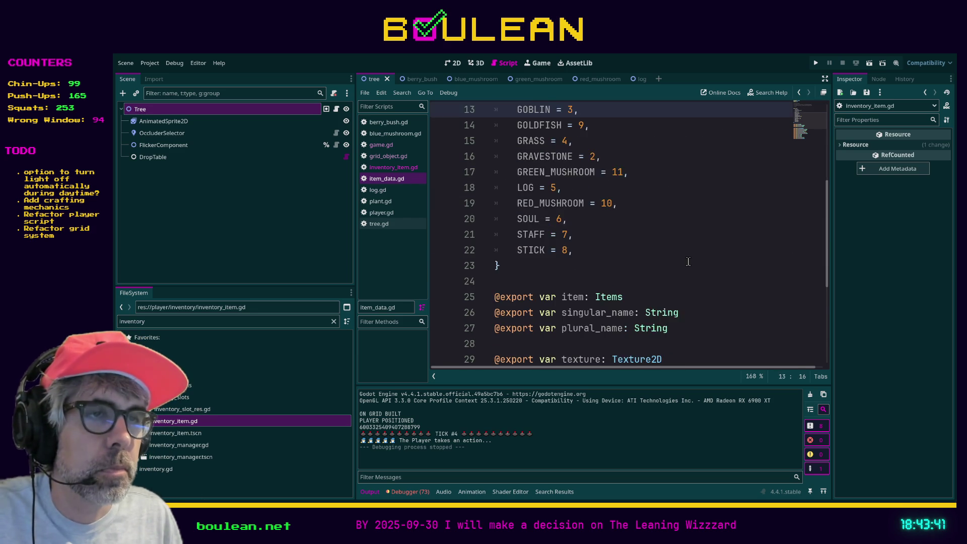
scroll(688, 261, "up", 1)
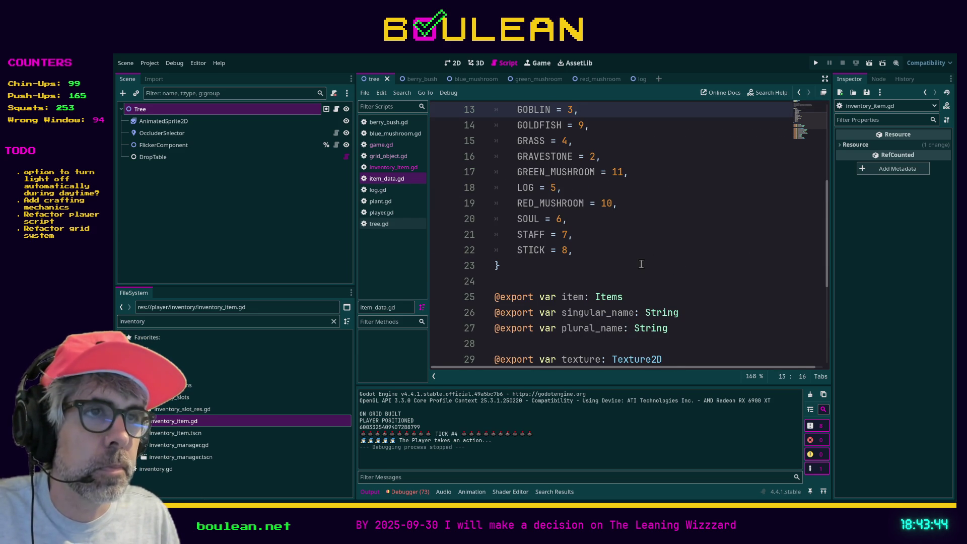
scroll(628, 272, "up", 1)
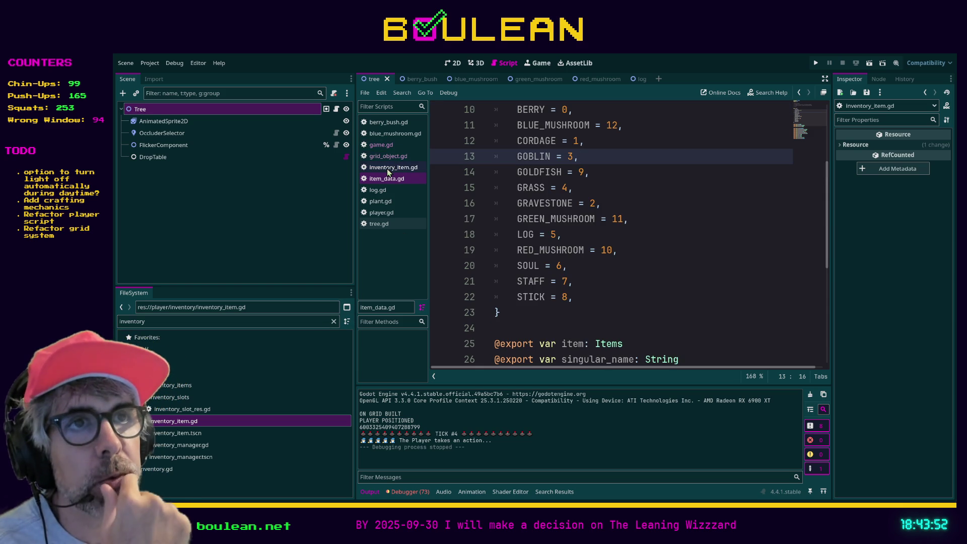
- Filter the script list for 'listener', resize the panel, and open tree.gd
left_click(334, 321)
type("listener")
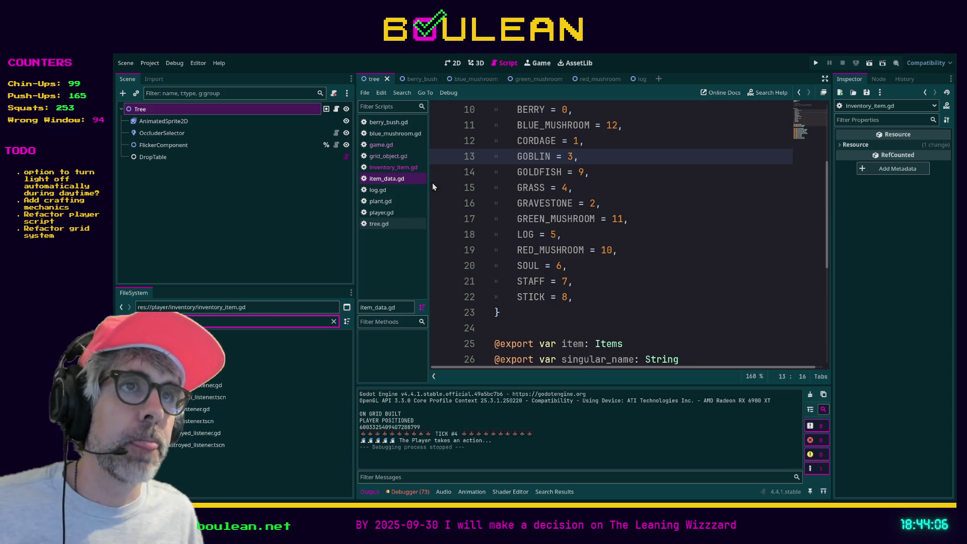
left_click_drag(430, 186, 480, 187)
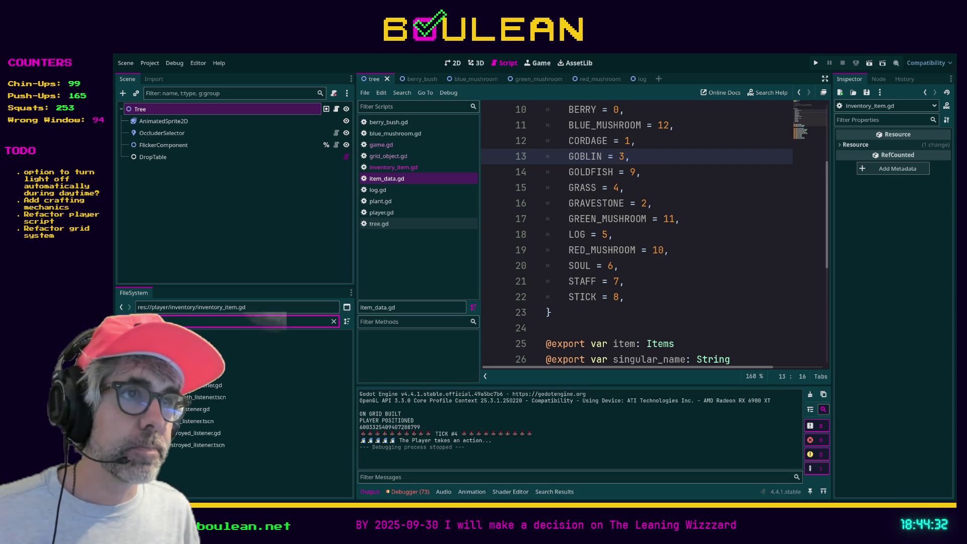
left_click(567, 313)
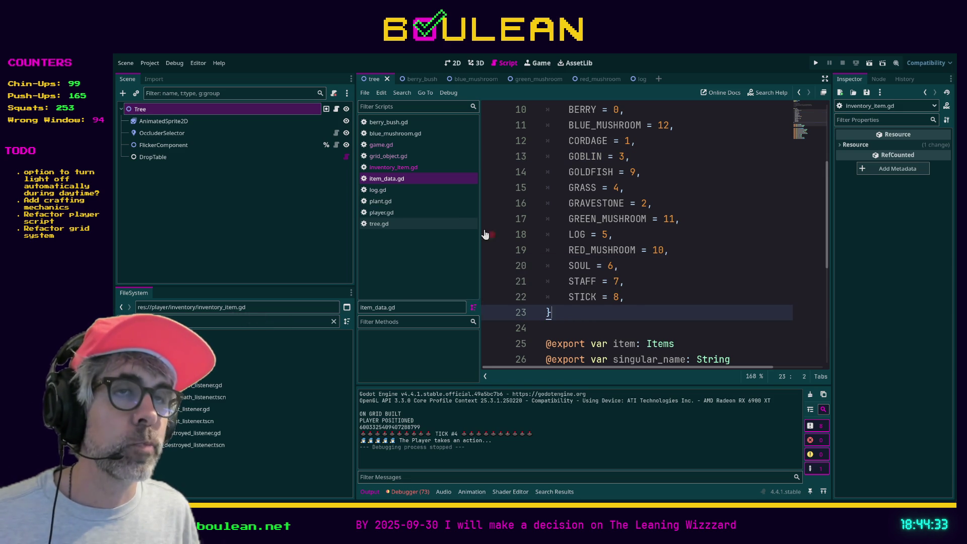
left_click_drag(481, 234, 470, 234)
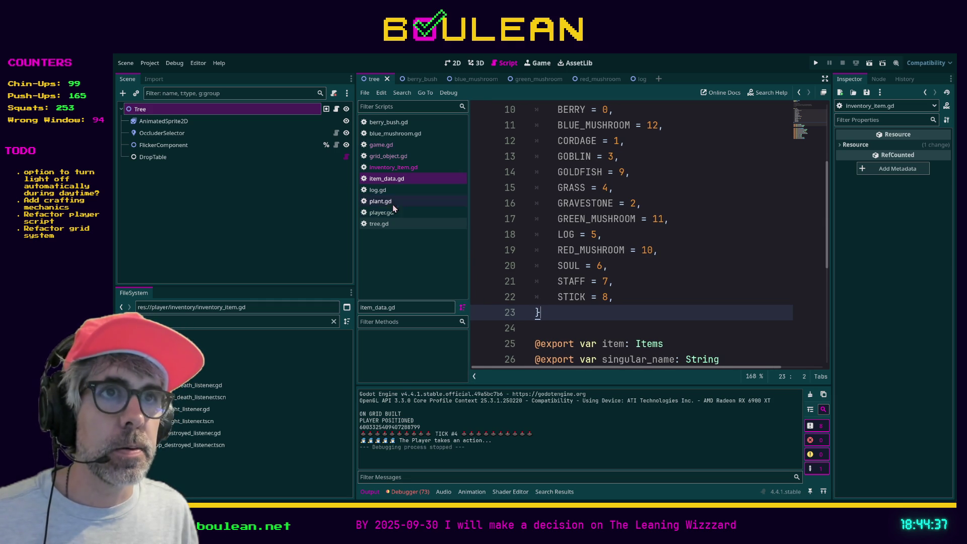
left_click(383, 224)
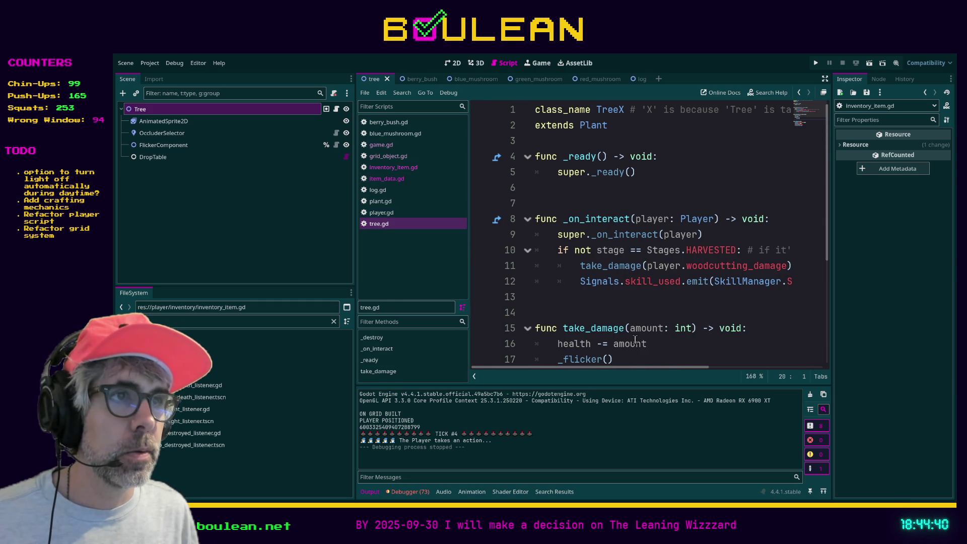
- Jump to the _on_interact definition, then browse the FileSystem to res://game/listeners/
left_click(597, 234, "ctrl")
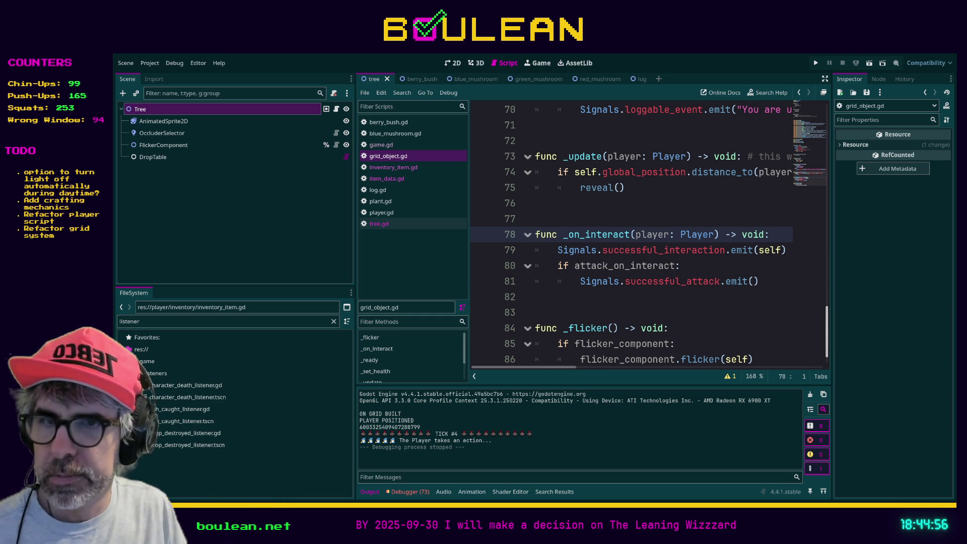
left_click(151, 361)
left_click(151, 373)
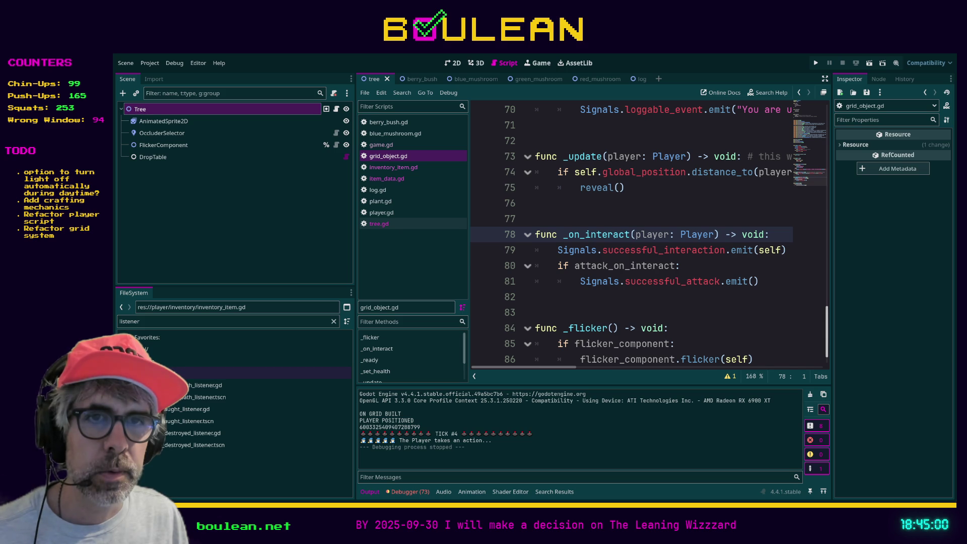
left_click(151, 385)
left_click(235, 373)
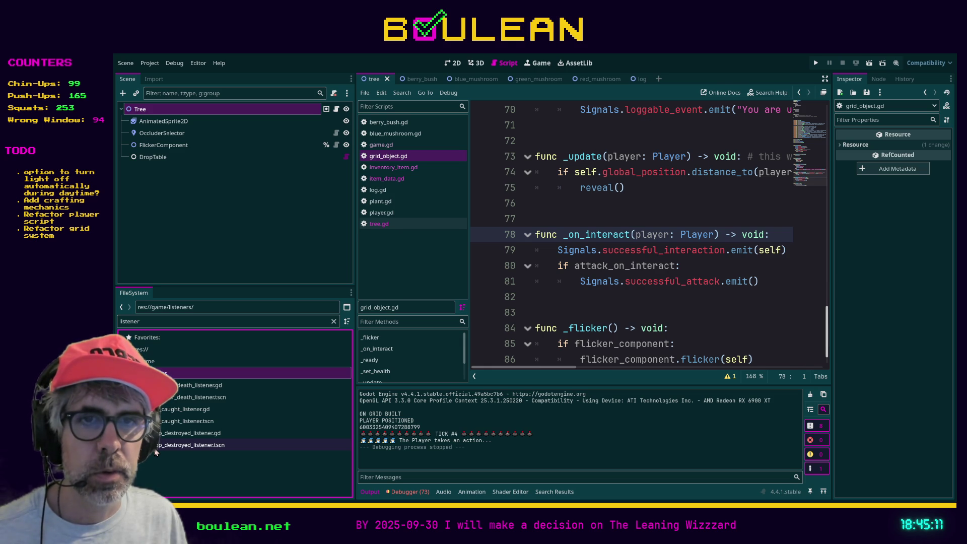
- Look at prop_destroyed_listener, then open the interaction_listener.tscn scene
double_click(156, 447)
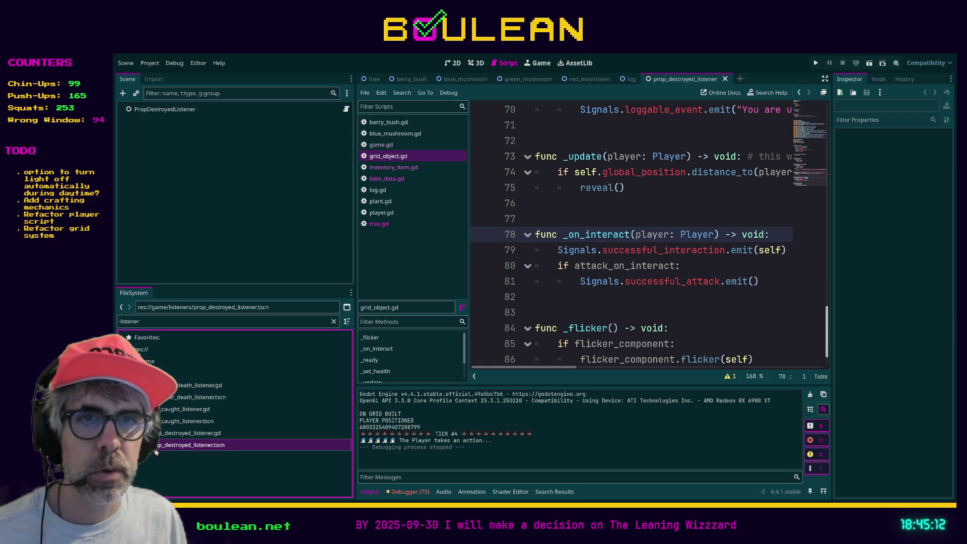
left_click(347, 109)
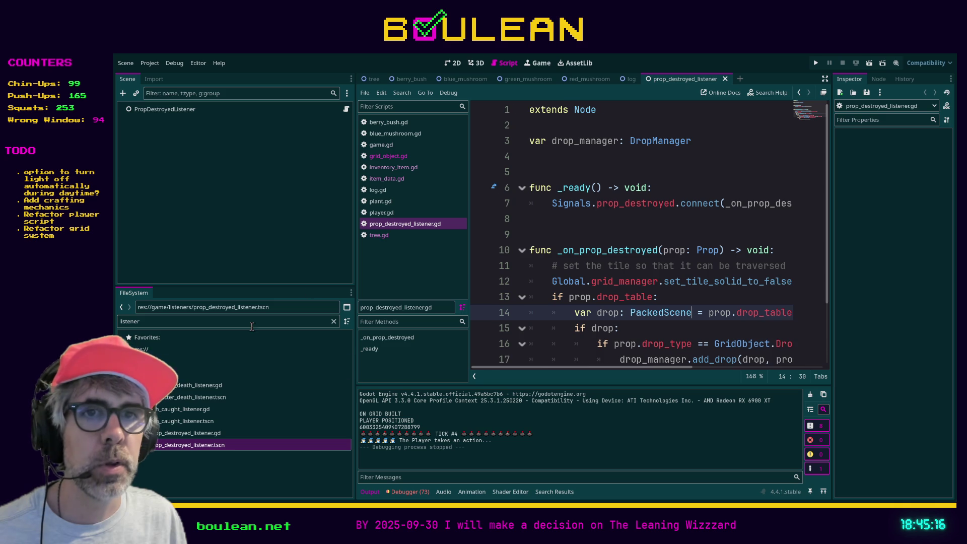
left_click(190, 371)
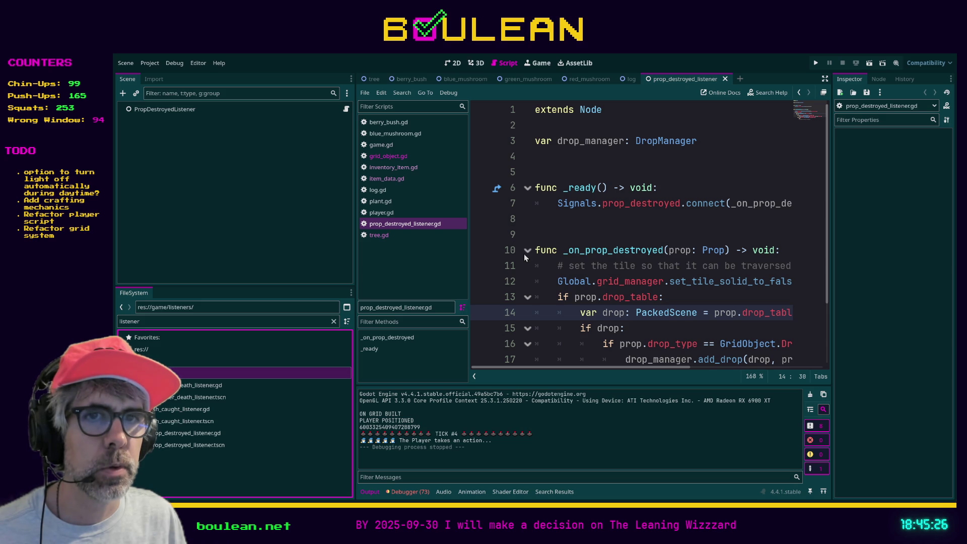
left_click(213, 398)
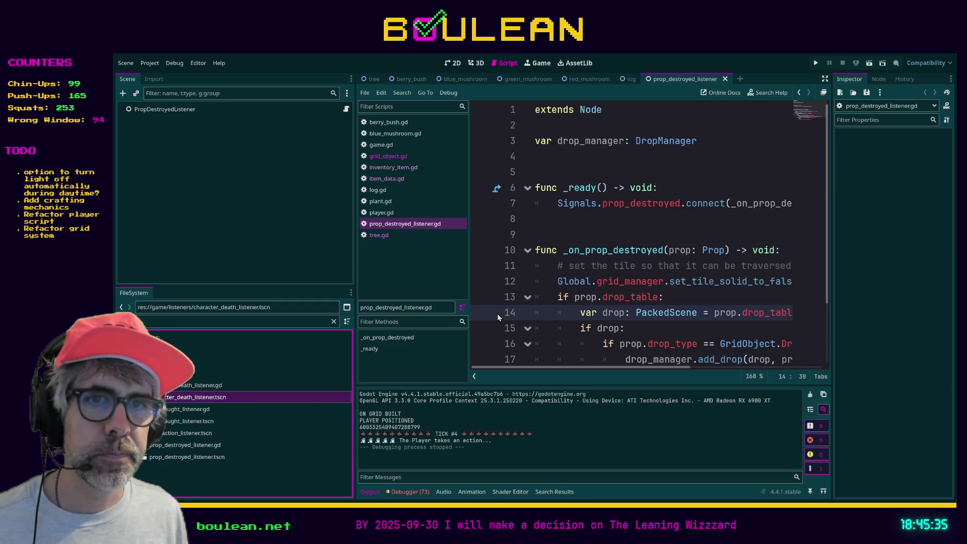
left_click(186, 436)
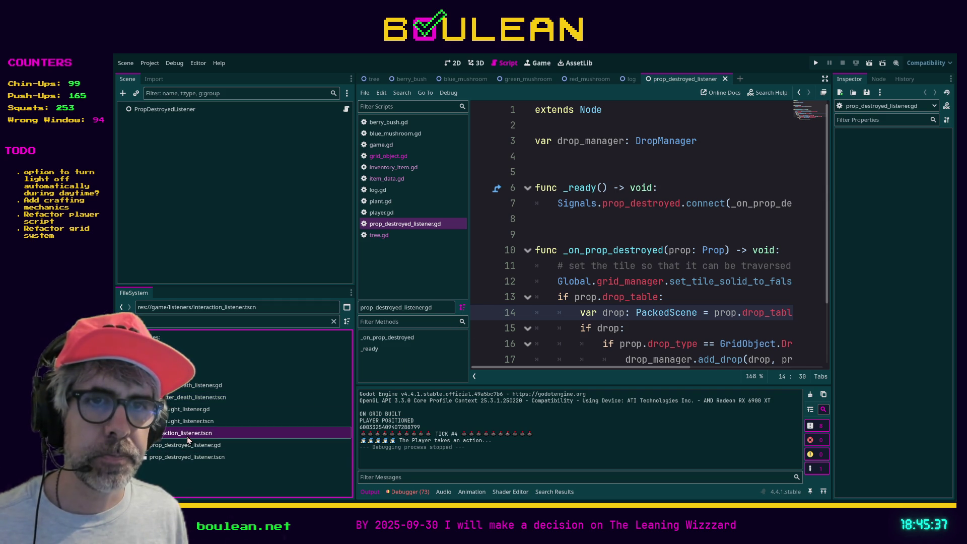
double_click(186, 436)
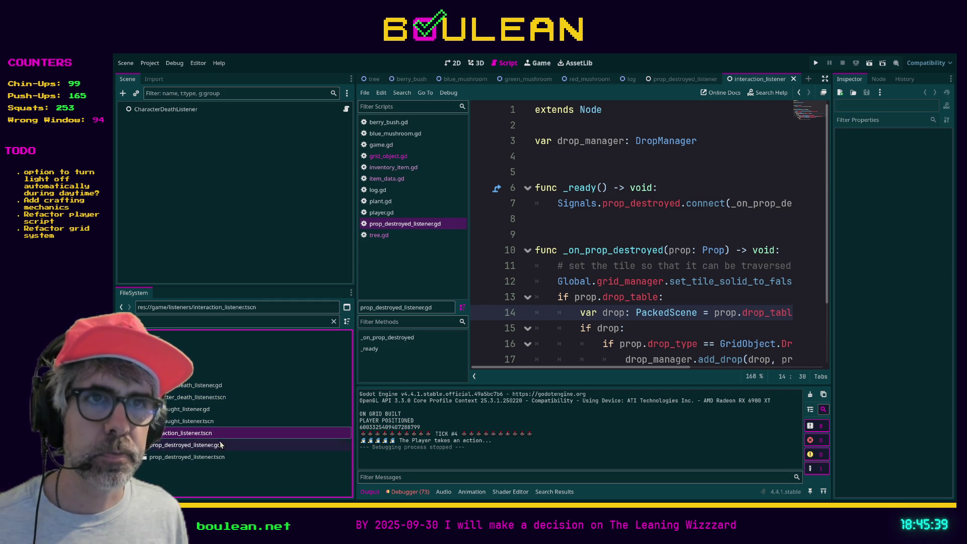
- Rename the root node to InteractionListener and detach its old script
left_click(210, 110)
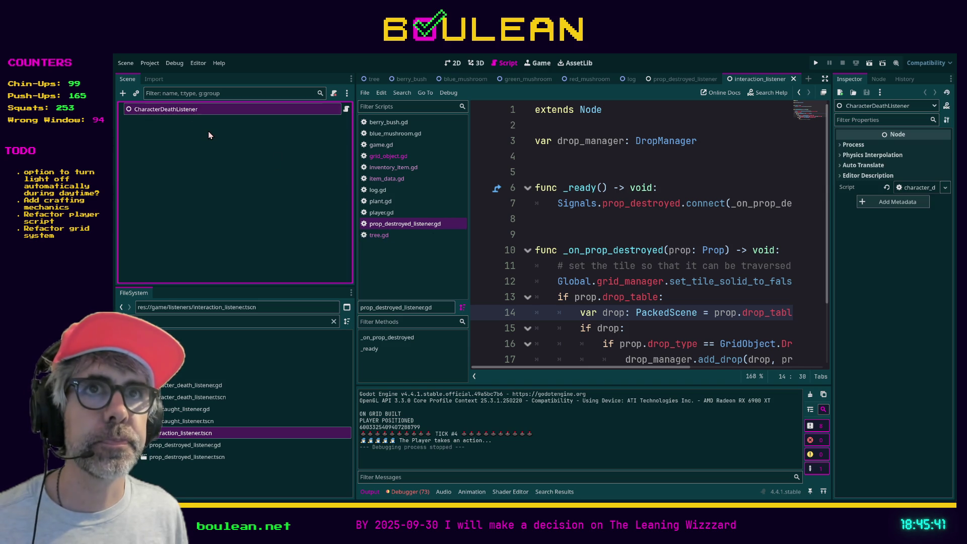
type("InteractionListener")
key("Return")
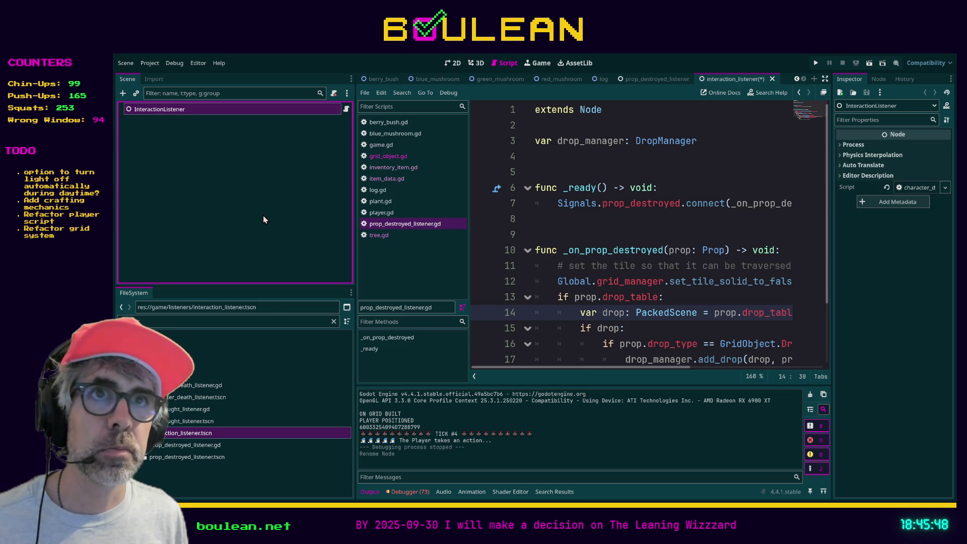
left_click(347, 109)
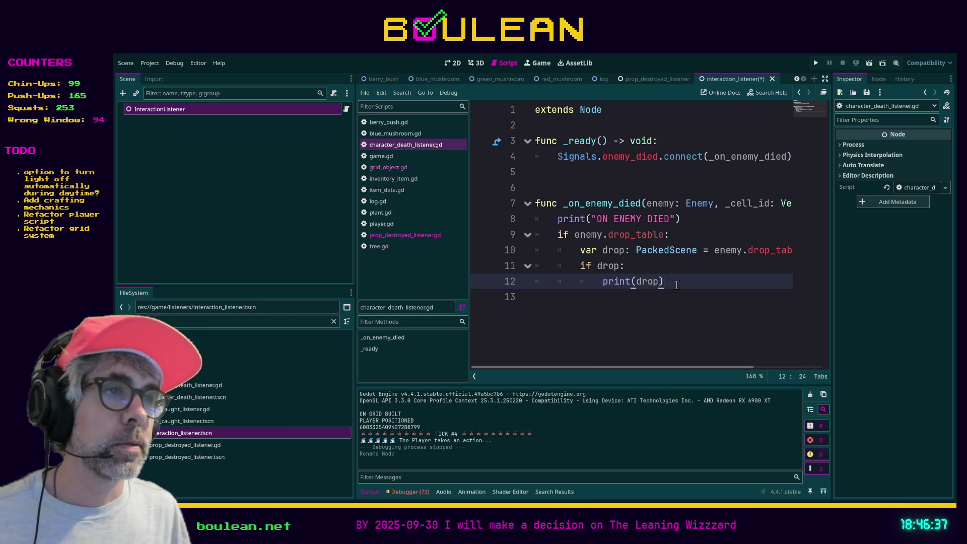
left_click(711, 222)
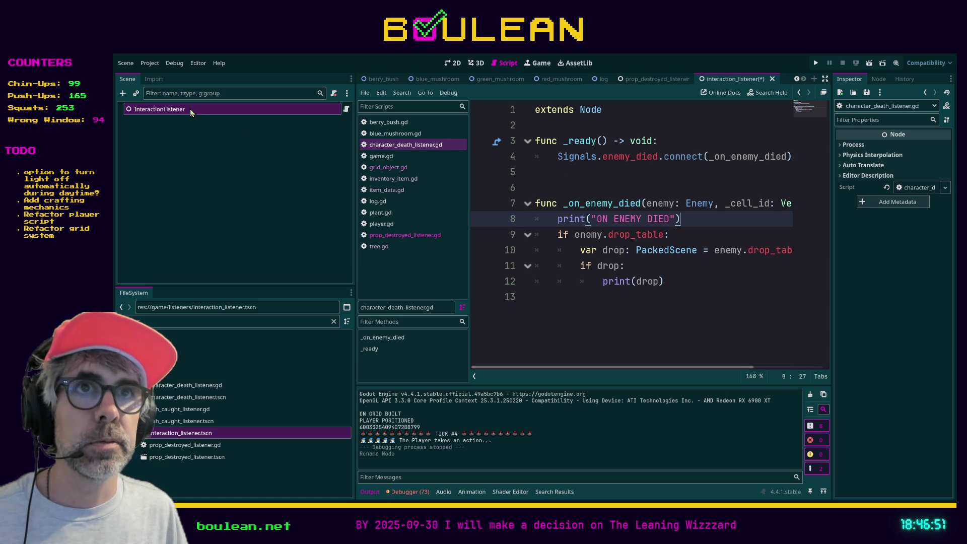
key("ctrl+shift+Delete")
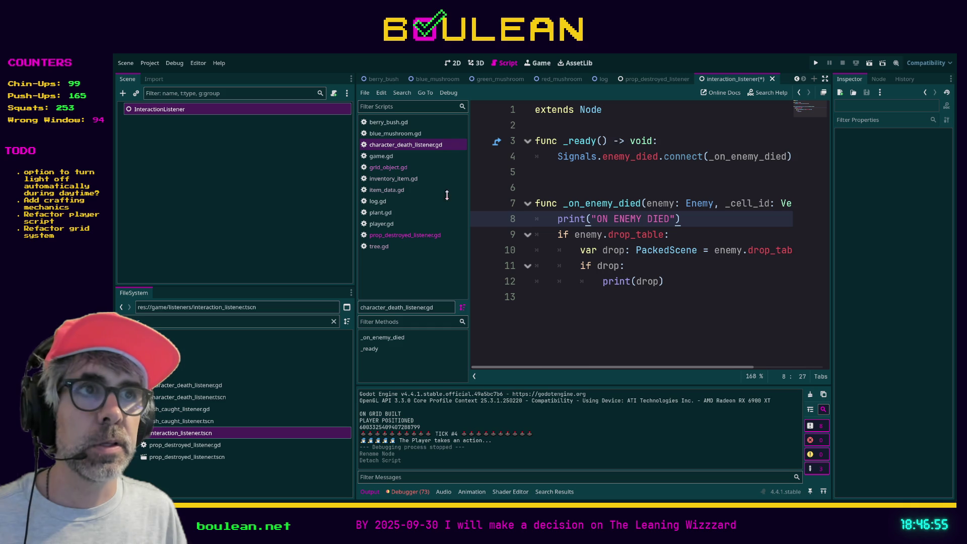
- Attach a new interaction_listener.gd script to the node and add a _ready() function
key("ctrl+a")
key("Return")
left_click(603, 176)
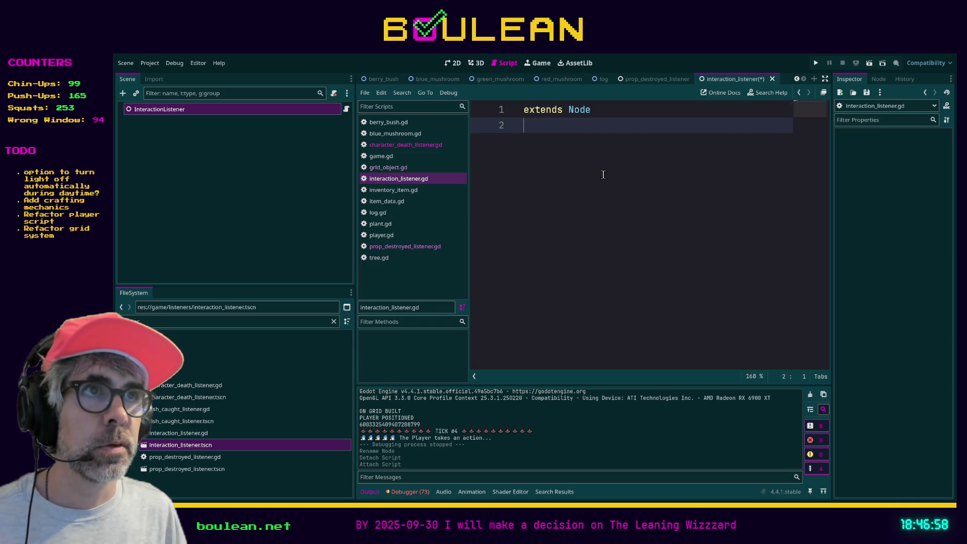
key("Return")
type("func _re")
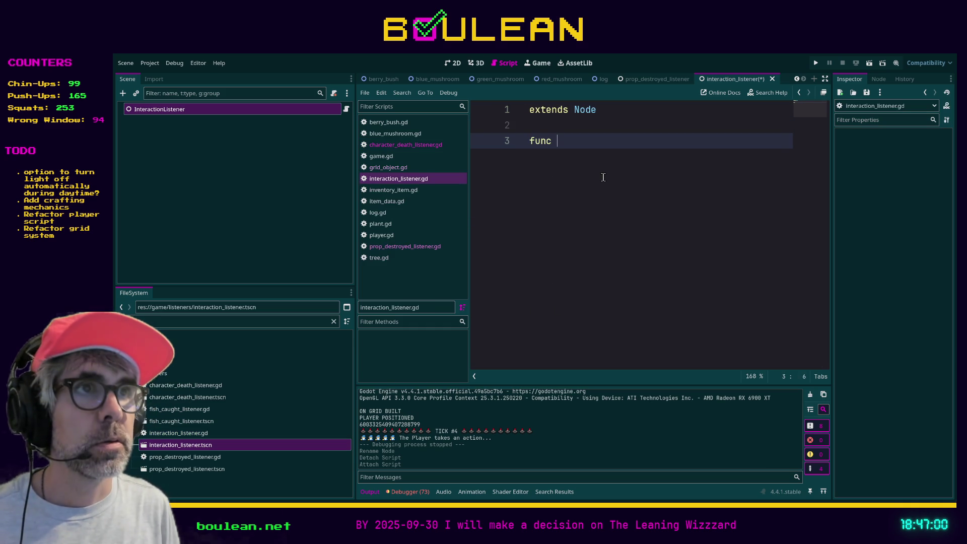
key("Return")
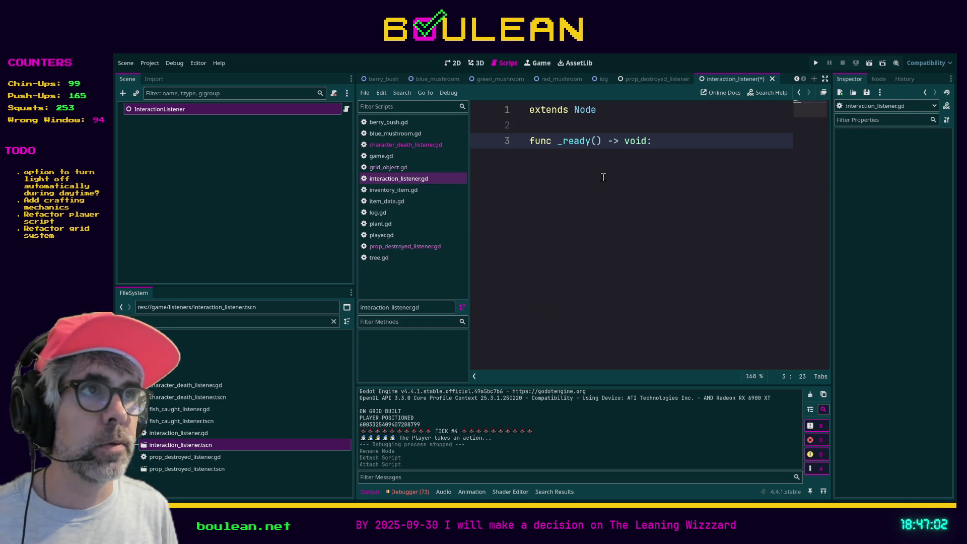
key("Return")
- Write Signals.successful_interaction.connect(_on_successful_interaction) in _ready and enter distraction-free mode
type("Signals.")
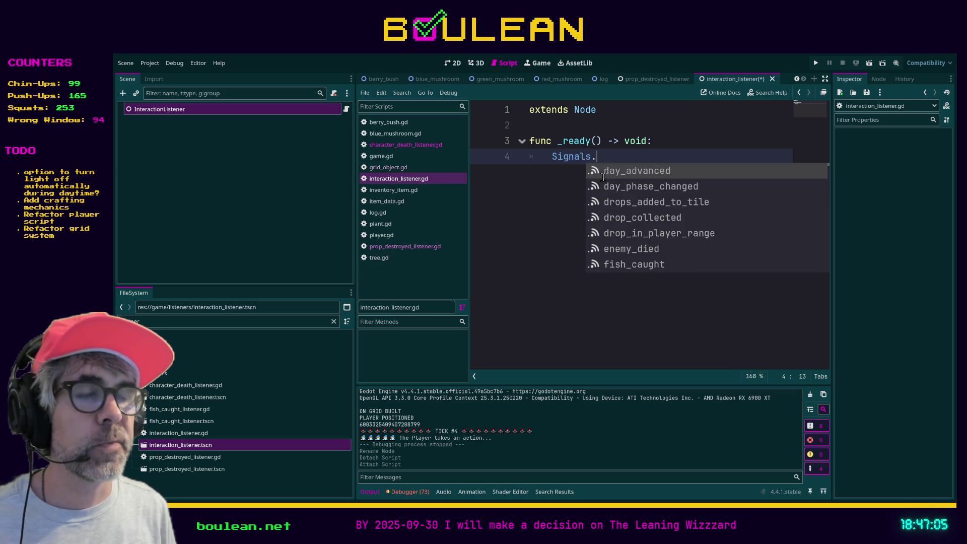
type("on")
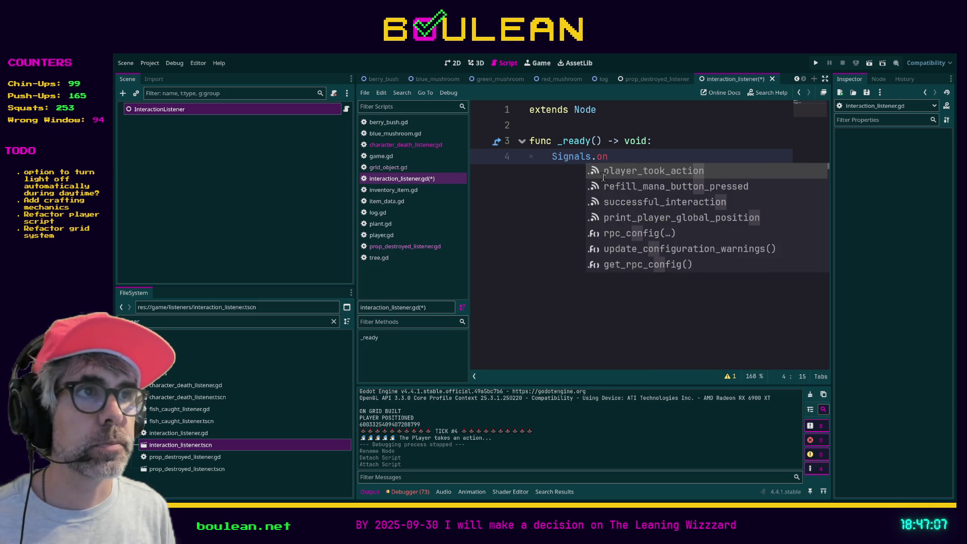
key("Down")
key("Down")
key("Return")
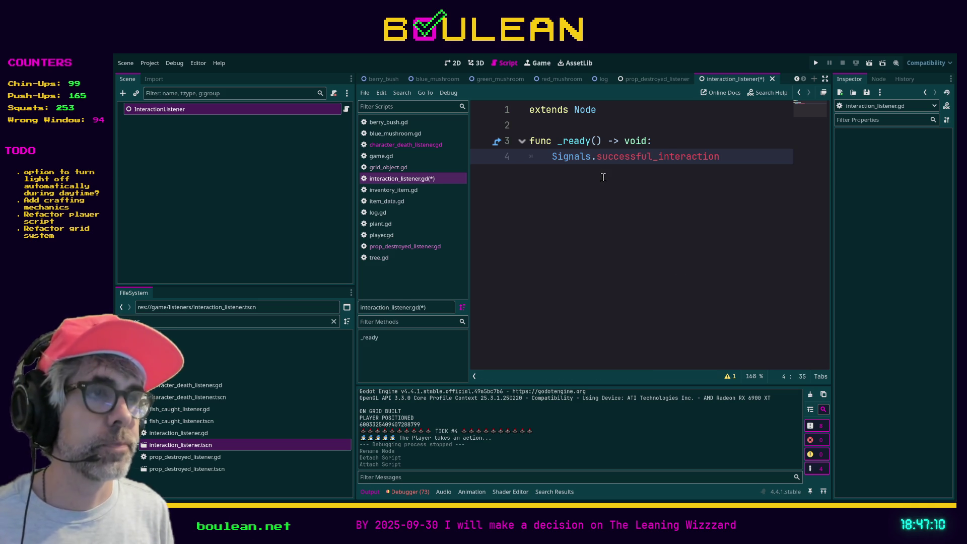
type("(_o")
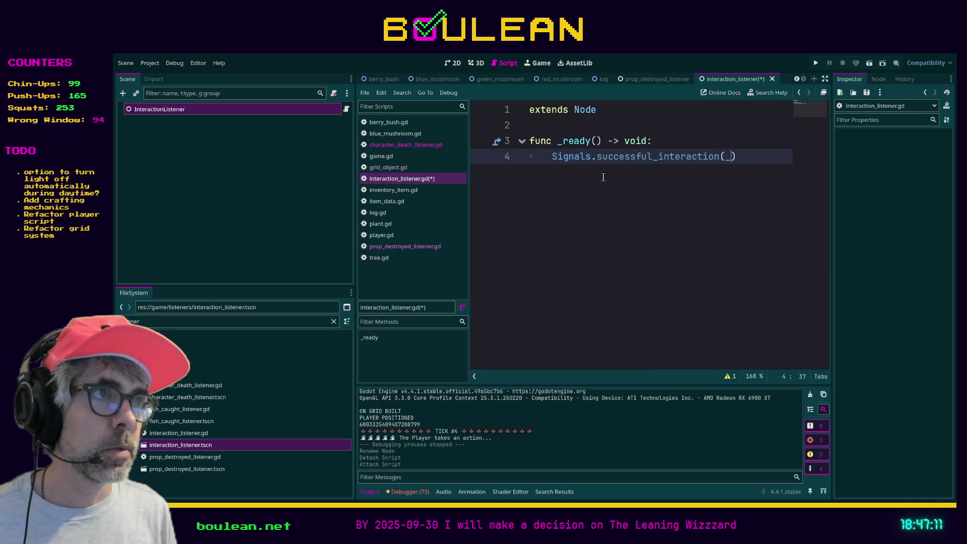
key("BackSpace")
key("BackSpace")
key("BackSpace")
type(".connect(_")
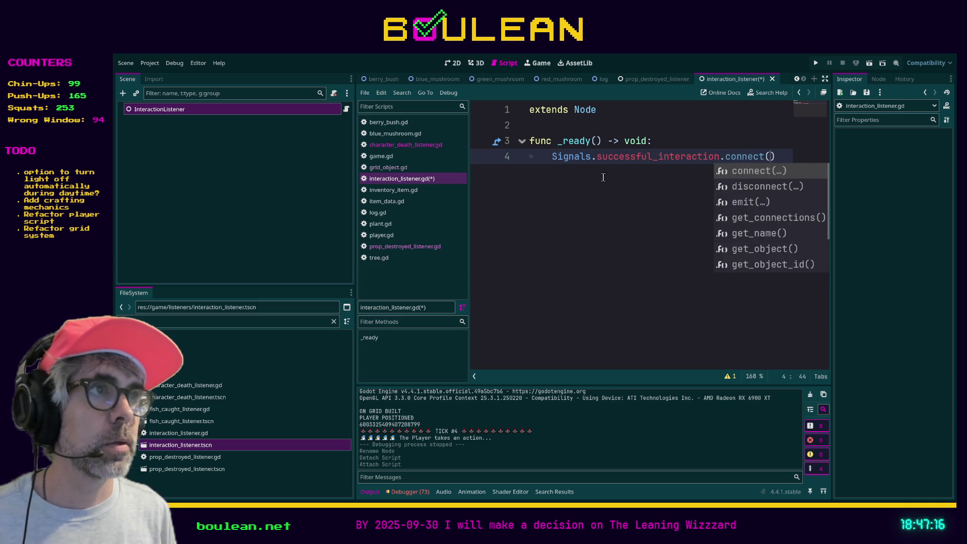
type("on_suc")
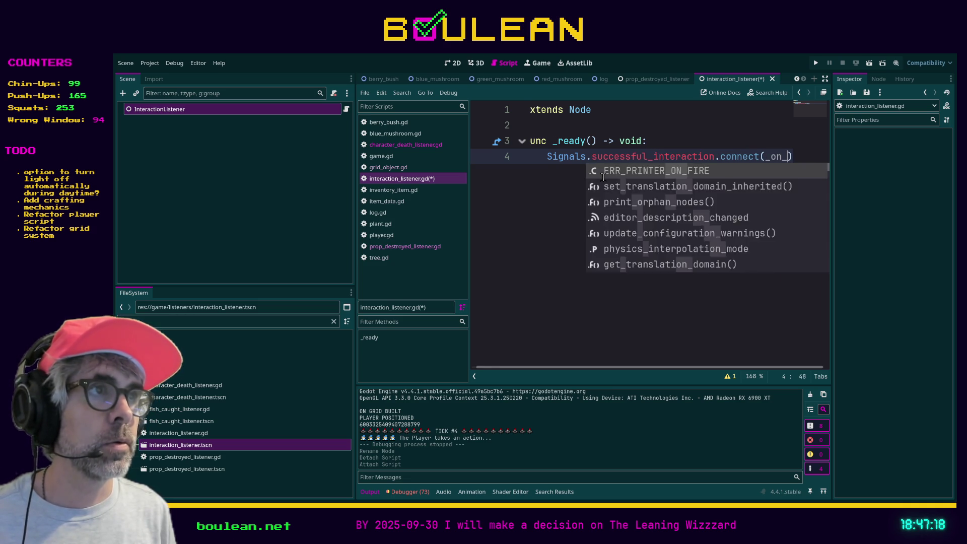
type("cessful_interaction")
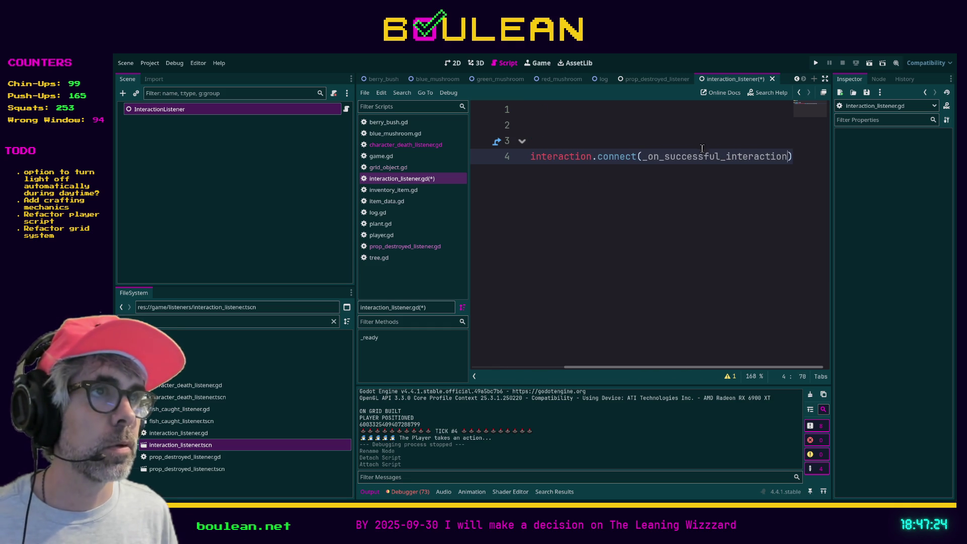
double_click(700, 155)
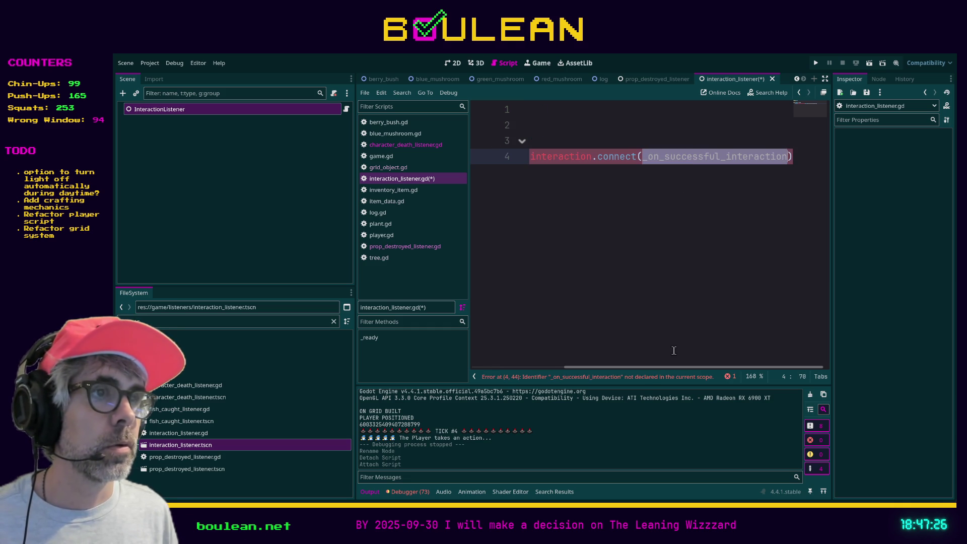
left_click_drag(652, 367, 570, 367)
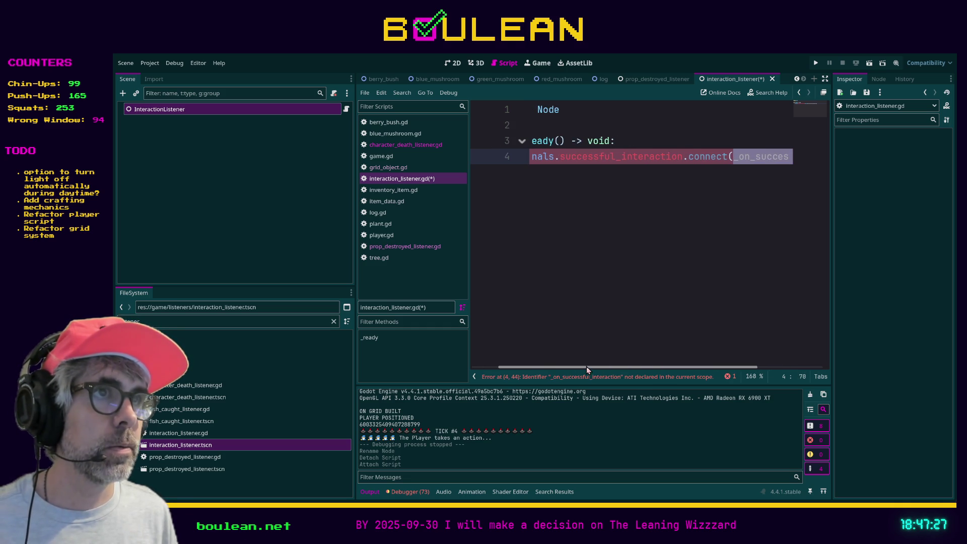
type(")")
key("ctrl+shift+F11")
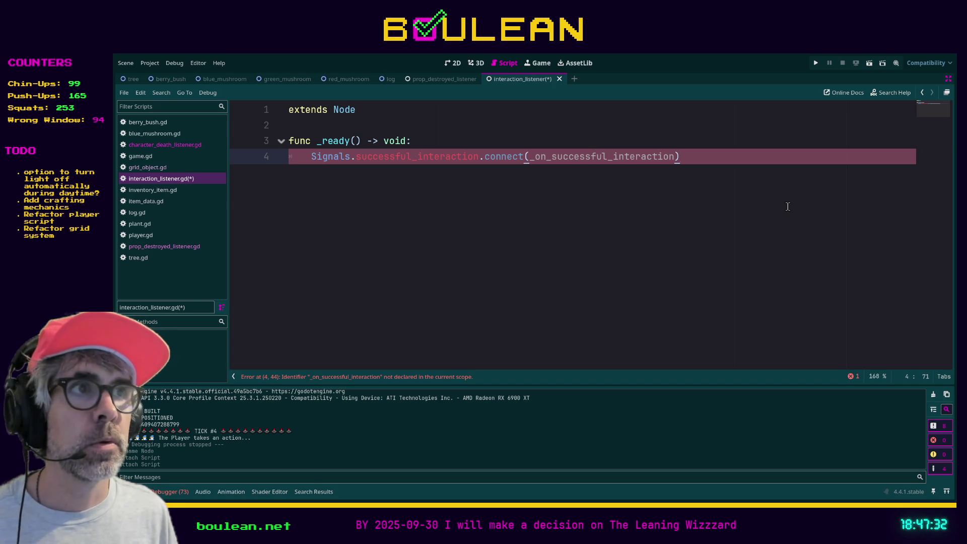
- Add a top-level _on_successful_interaction() -> void function with a pass body below the connect call
key("Return")
key("Return")
key("BackSpace")
key("Return")
key("Return")
key("BackSpace")
type("func ")
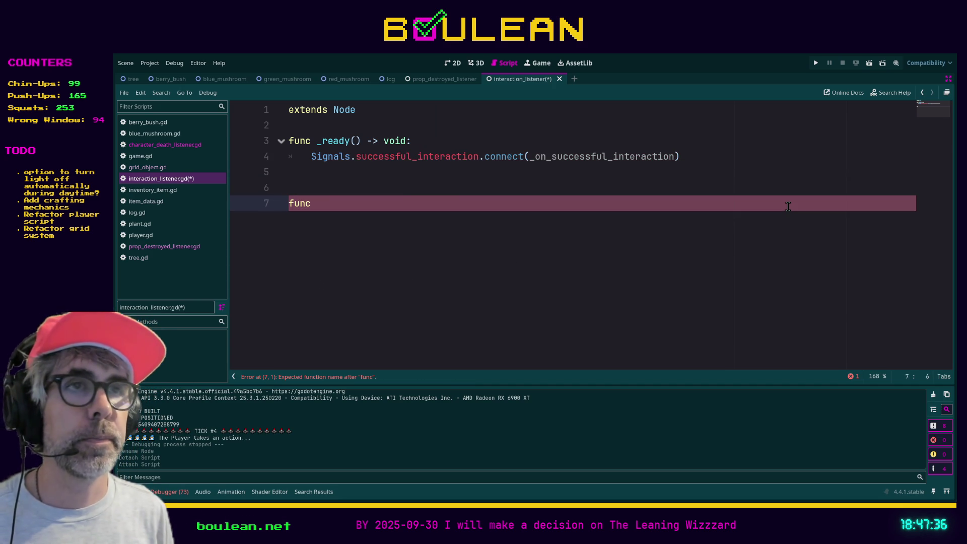
type("_on_successful_interaction -> void:")
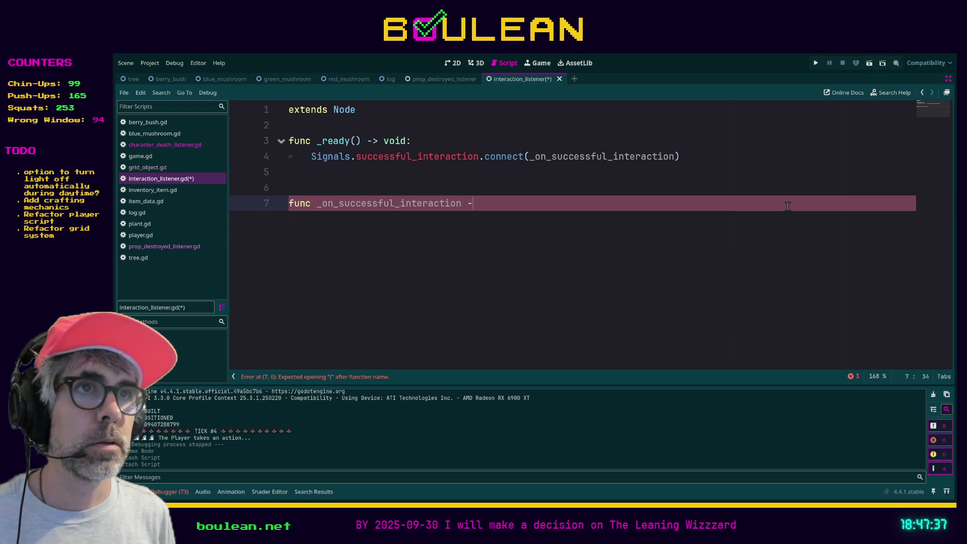
key("Return")
type("pass")
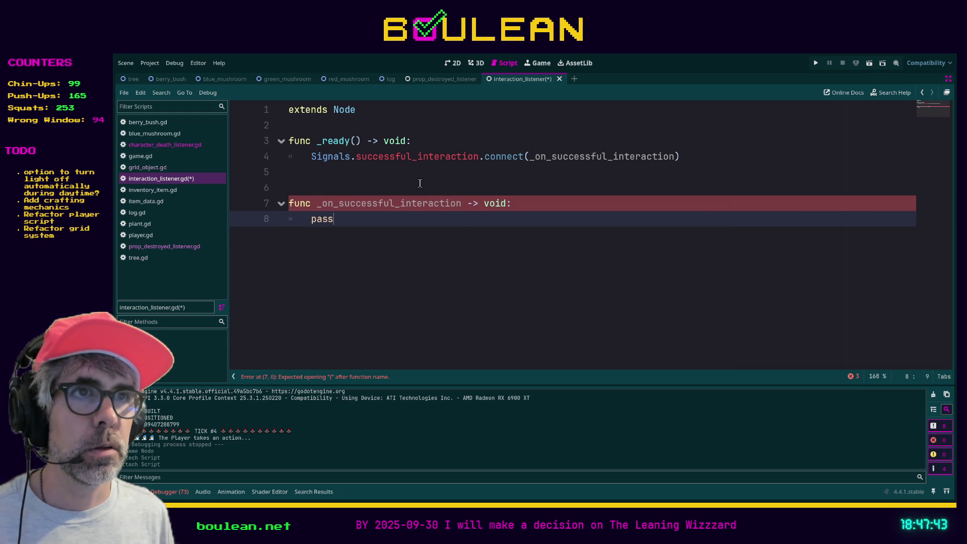
left_click(456, 203)
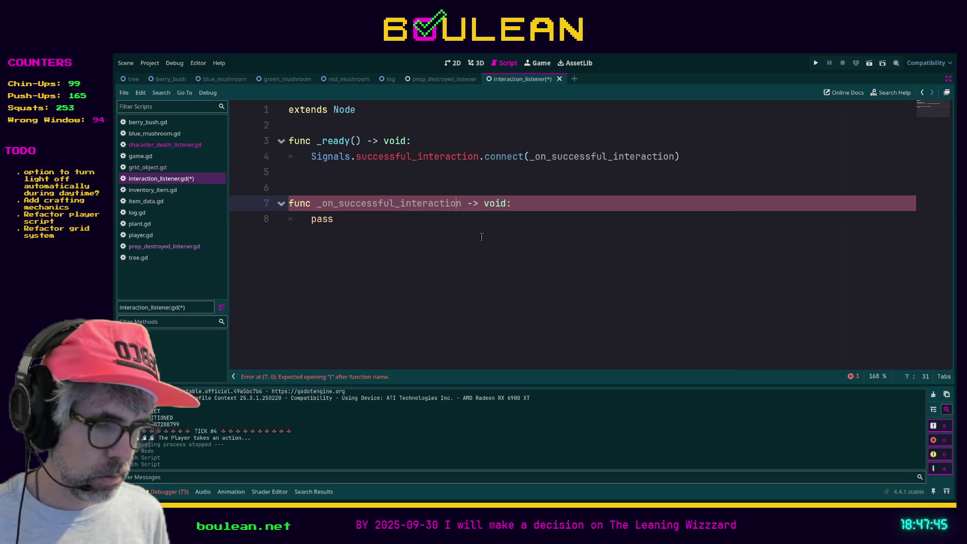
type("()")
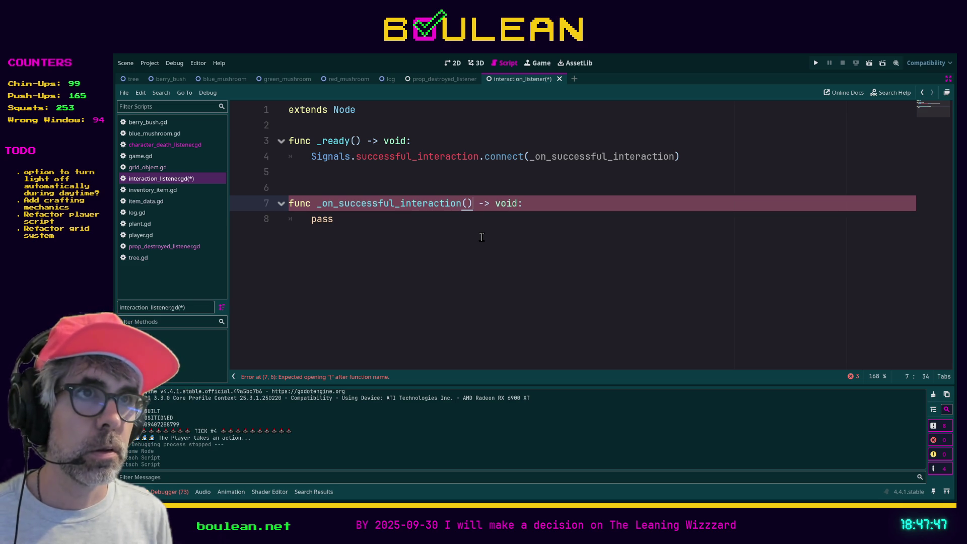
- Save interaction_listener.gd and widen the script file list slightly
left_click(481, 237)
key("ctrl+s")
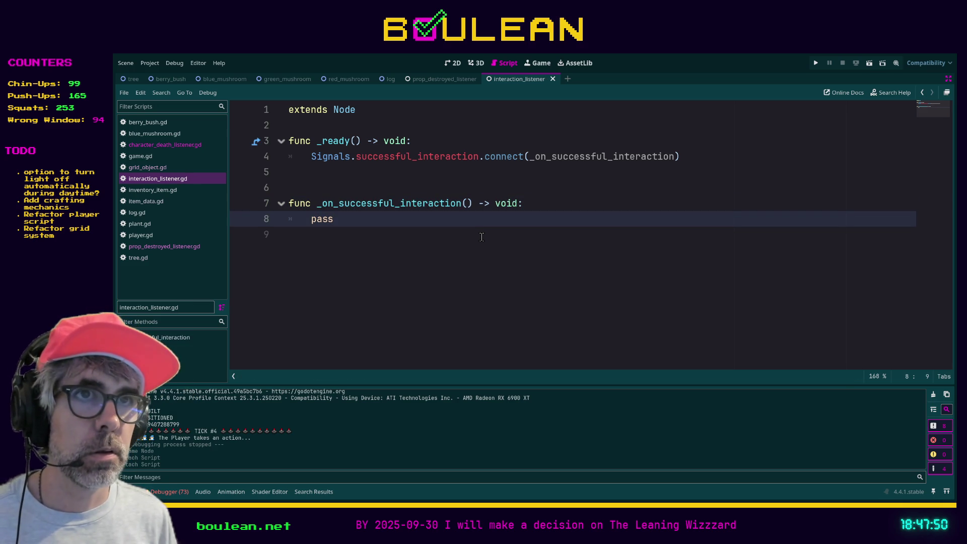
left_click_drag(229, 277, 237, 276)
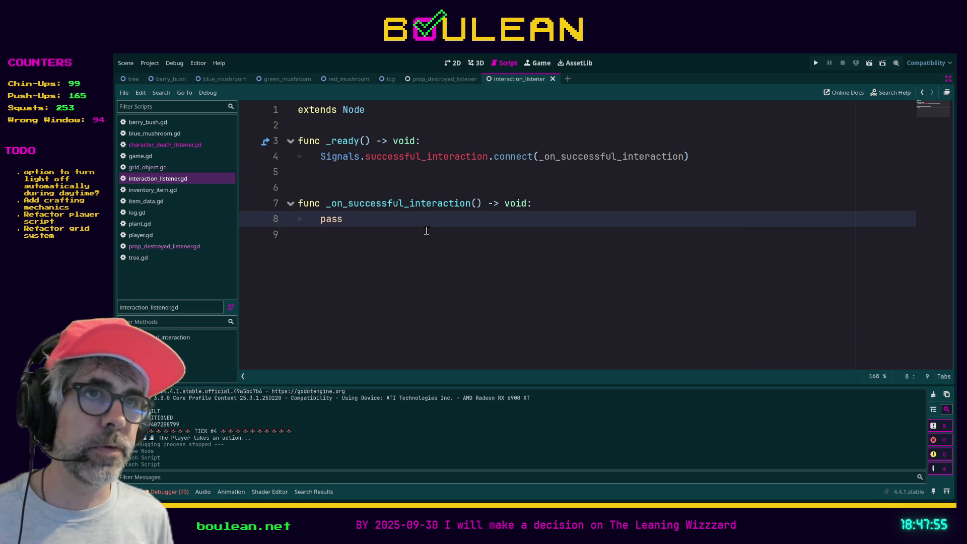
- Under pass, comment option 1 as dropping an item on the grid and option 2 as immediate player collection
key("Return")
type("#")
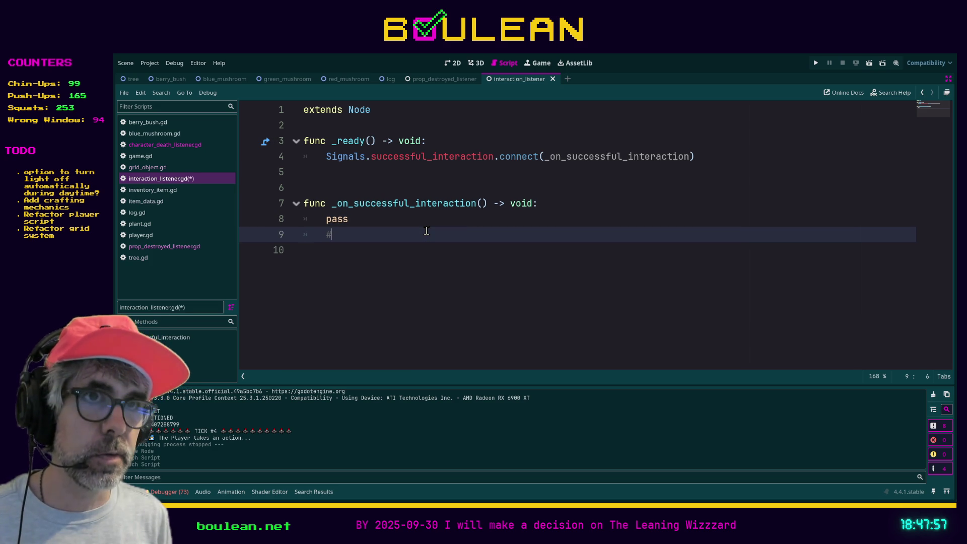
type(" 1. ")
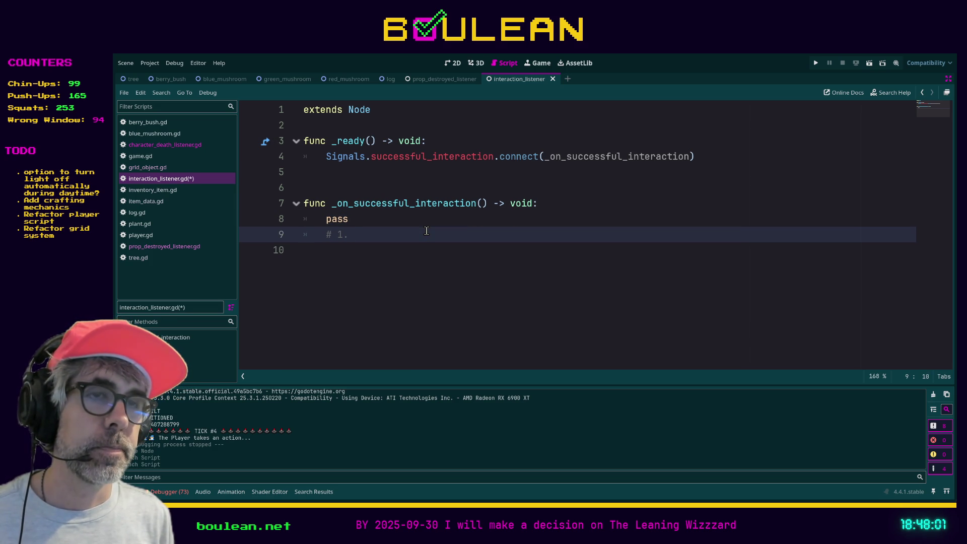
type("Either ")
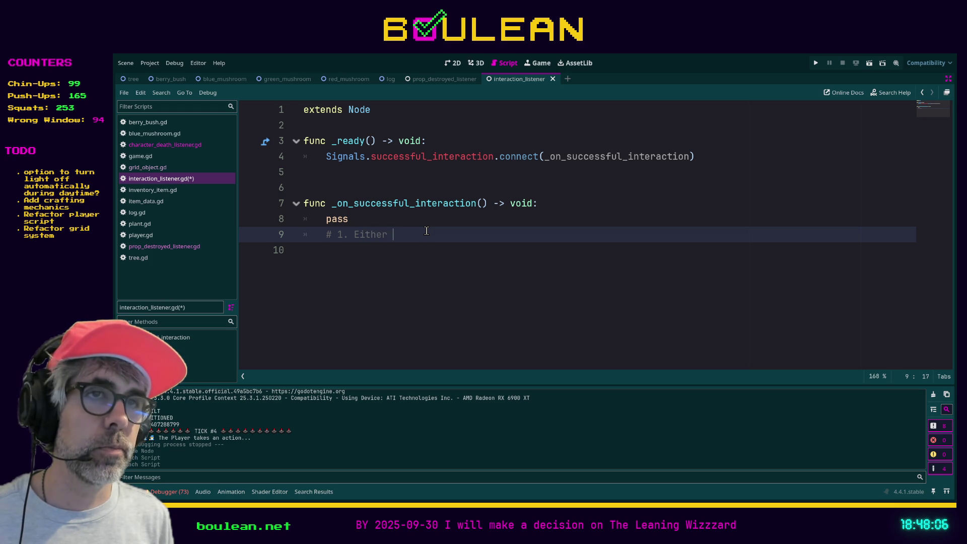
type("drop ")
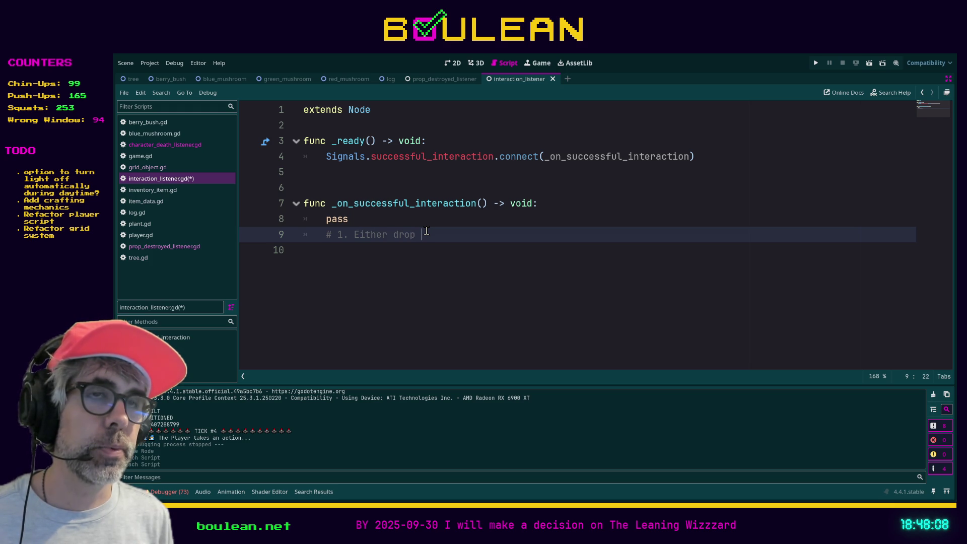
type("an item")
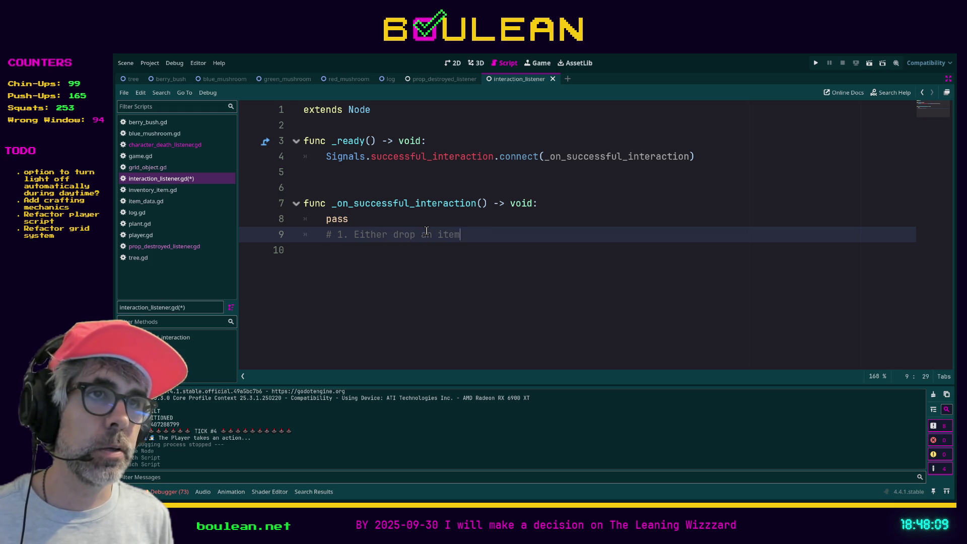
type(" on the grid")
key("Return")
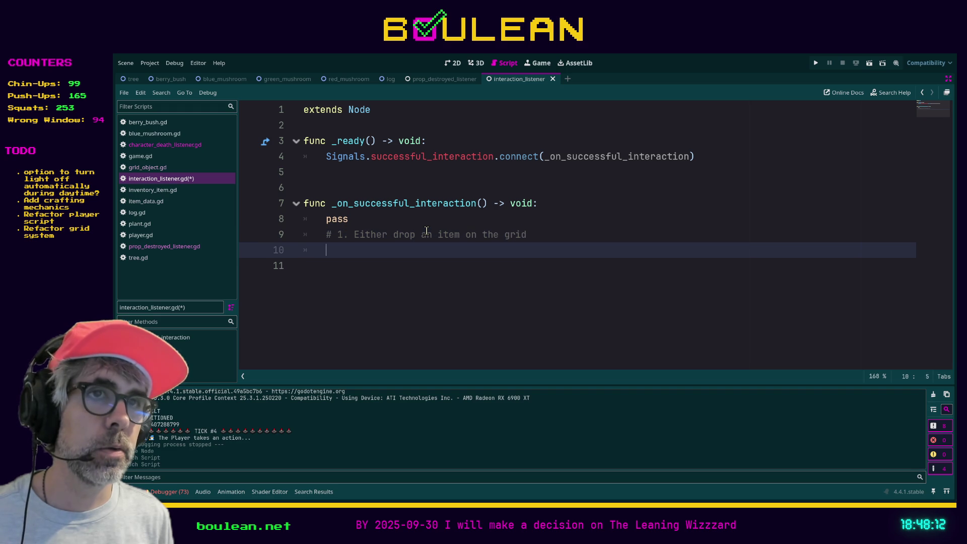
type("# 2. Or...")
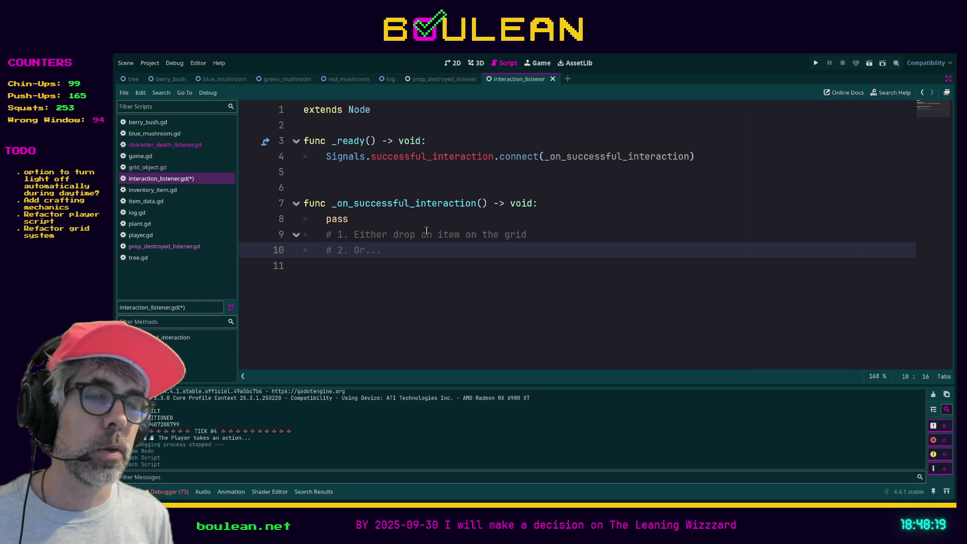
type("play the")
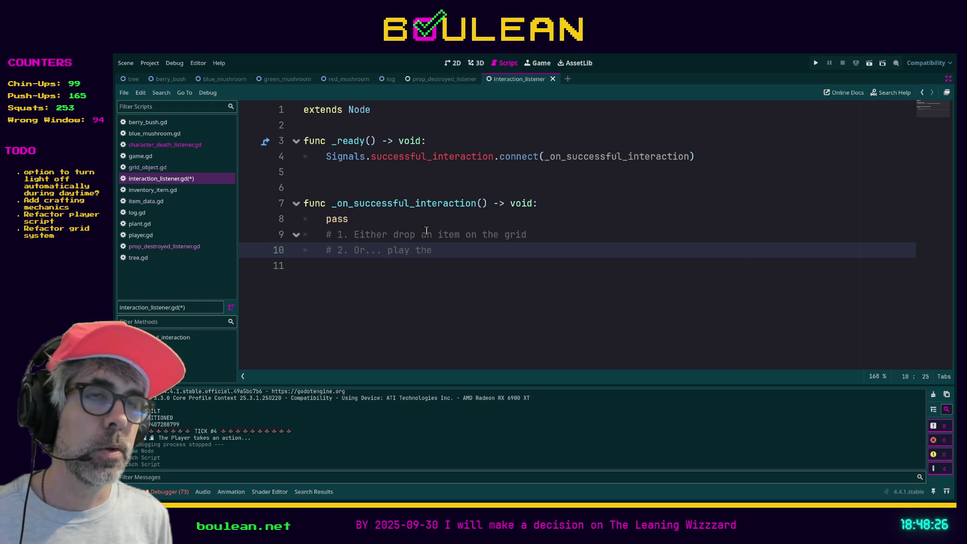
key("BackSpace")
key("BackSpace")
key("BackSpace")
key("BackSpace")
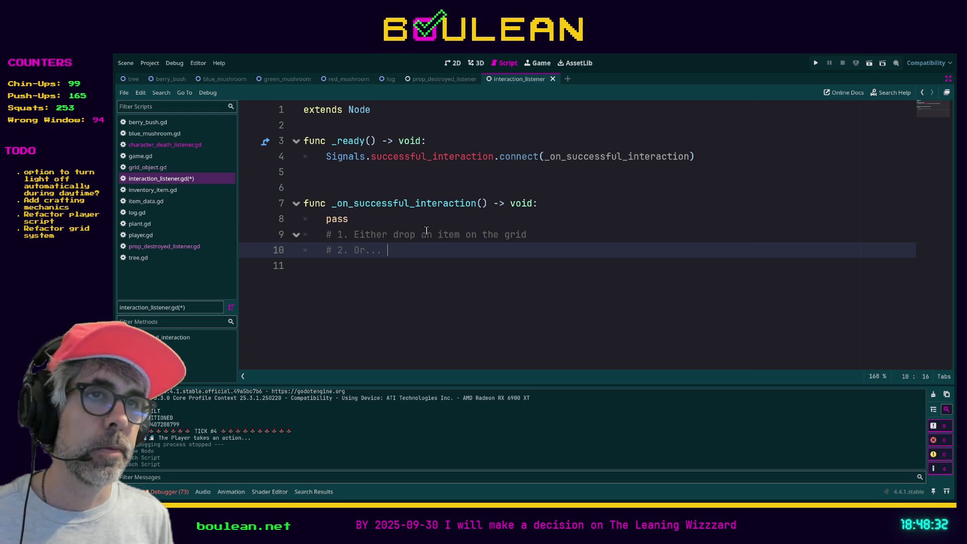
type("Add the item straight")
key("BackSpace")
key("BackSpace")
key("BackSpace")
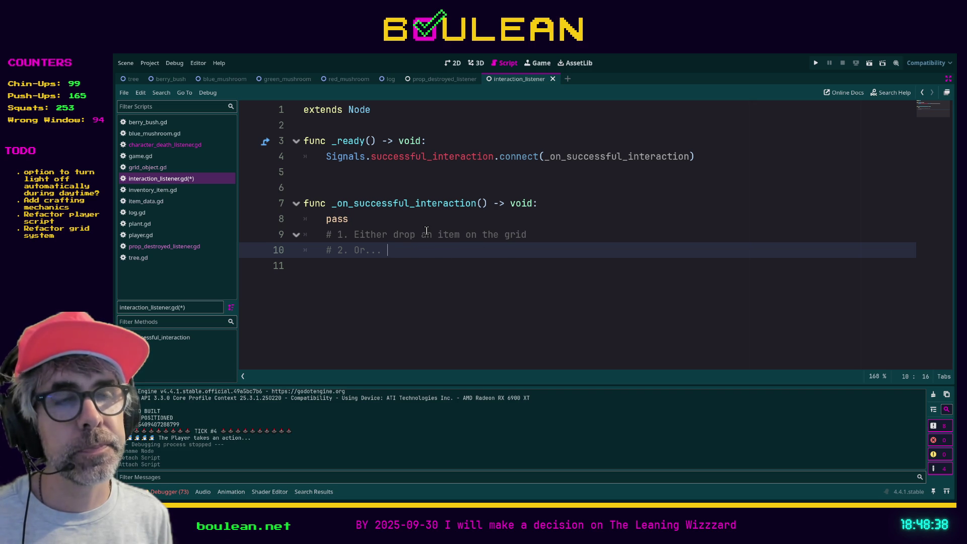
type("have ")
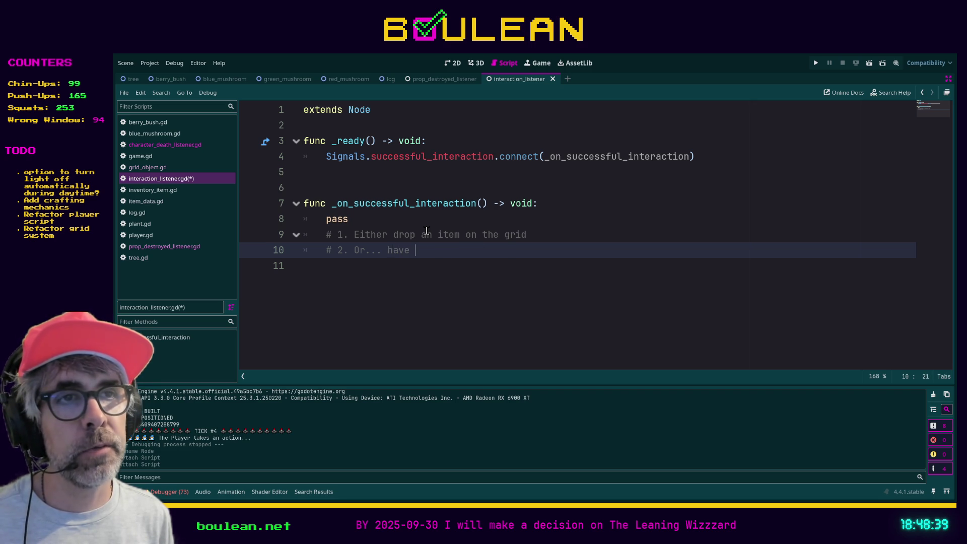
type("the player immediately collect the itme")
key("BackSpace")
key("BackSpace")
key("BackSpace")
type("em")
- Add an indented sub-note: '- This includes playing the collect item animation'
key("Return")
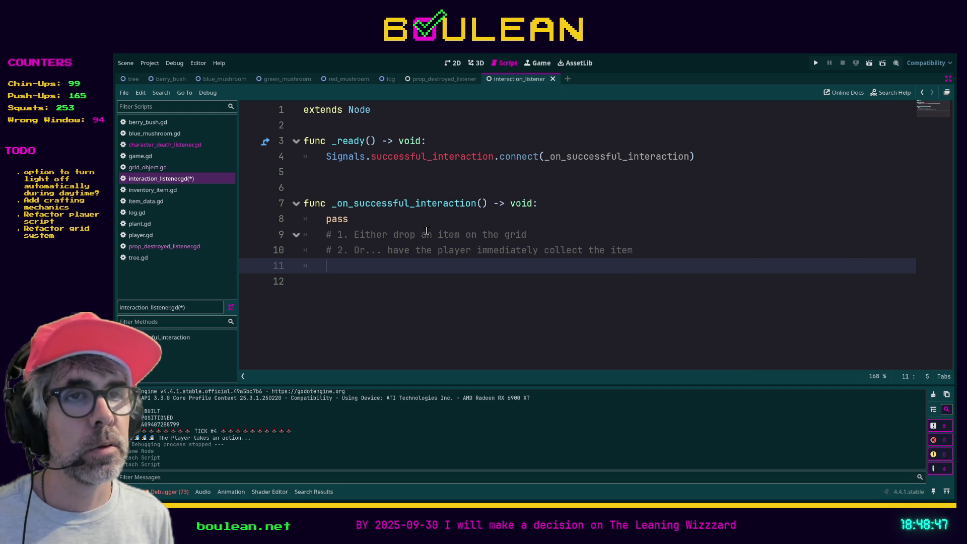
type("#")
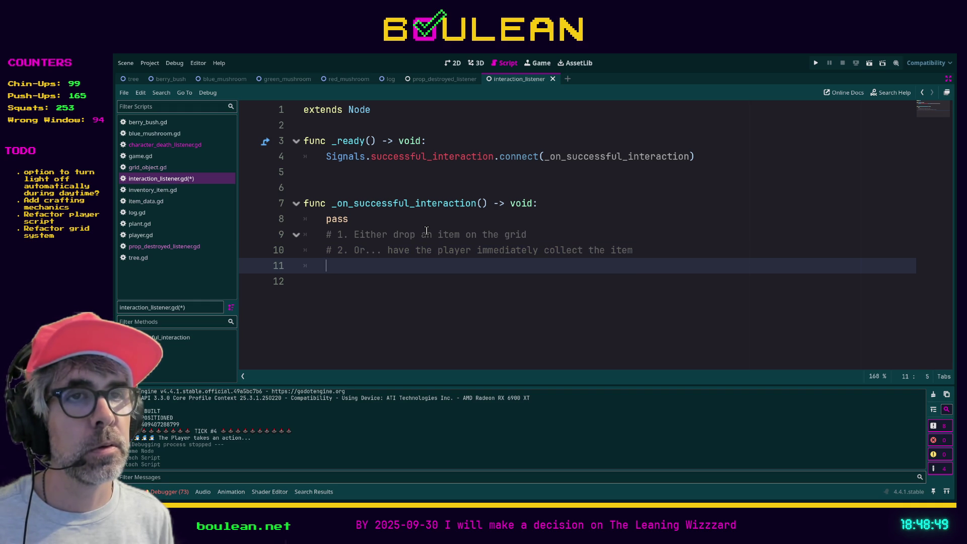
key("BackSpace")
key("Tab")
type("h")
key("BackSpace")
key("BackSpace")
type("- This includes playing the collect item animation")
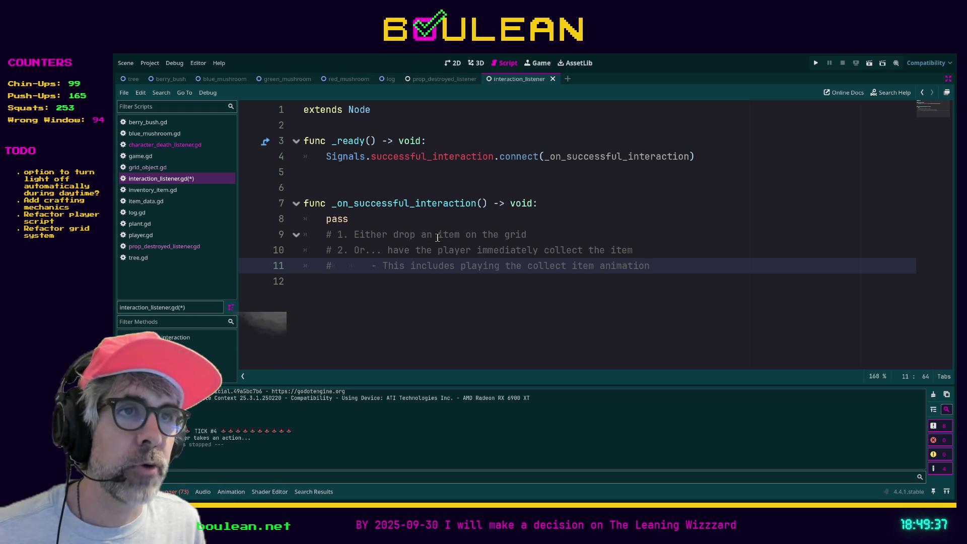
left_click(529, 234)
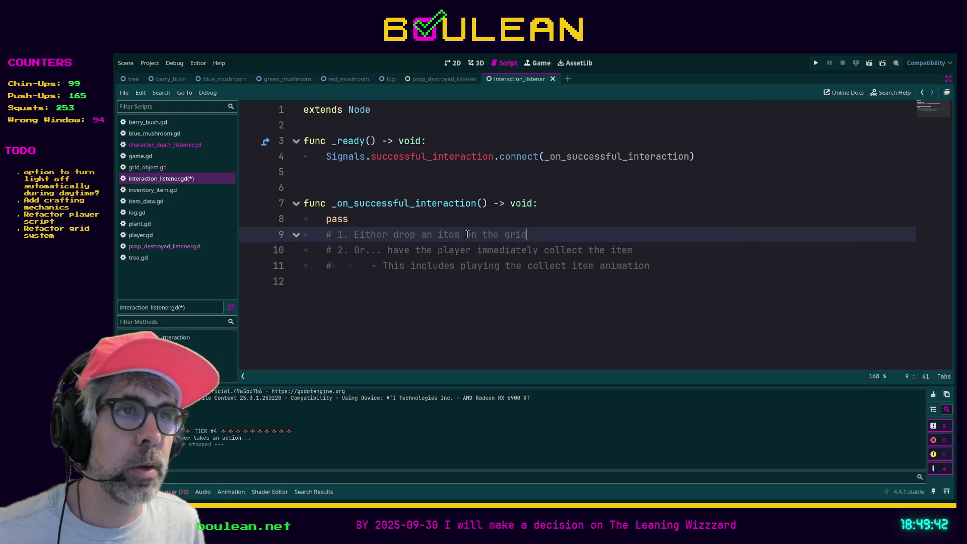
- Reword the first option to randomly drop an item on a surrounding tile
key("BackSpace")
key("BackSpace")
key("BackSpace")
key("BackSpace")
key("BackSpace")
key("BackSpace")
type("randomly drtop")
key("BackSpace")
key("BackSpace")
type("op an item or a surr")
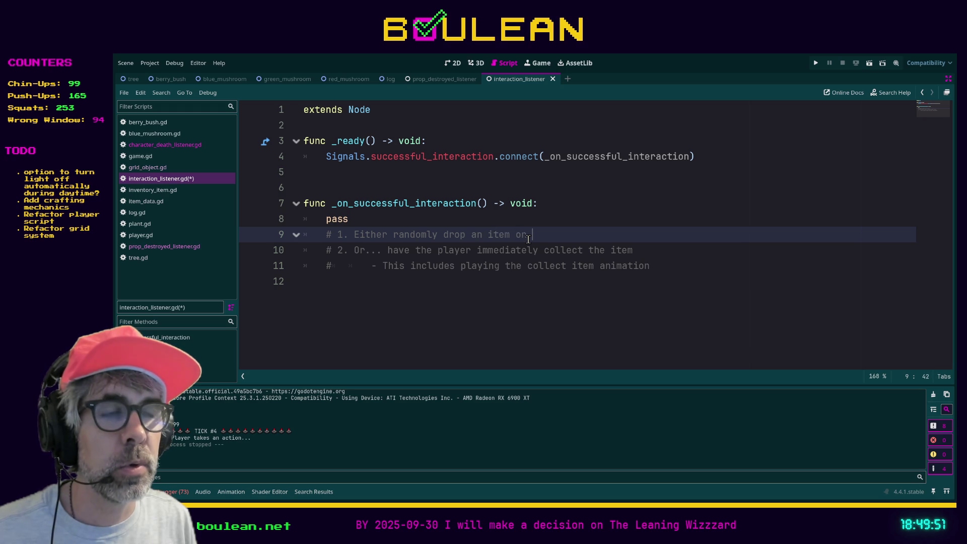
type("ounding tile")
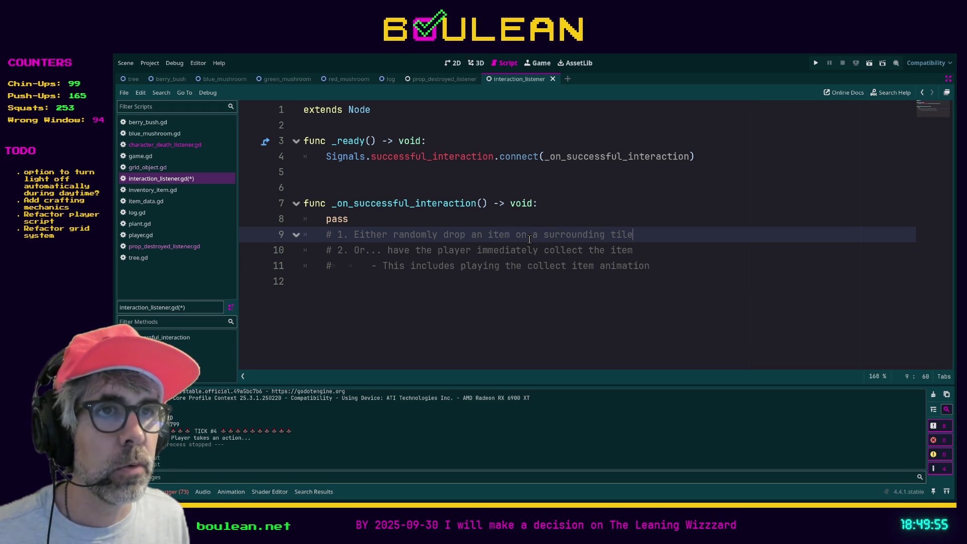
- Reword the second option to drop the item onto the player's tile for immediate collection, and save
left_click(388, 250)
left_click(664, 249, "shift")
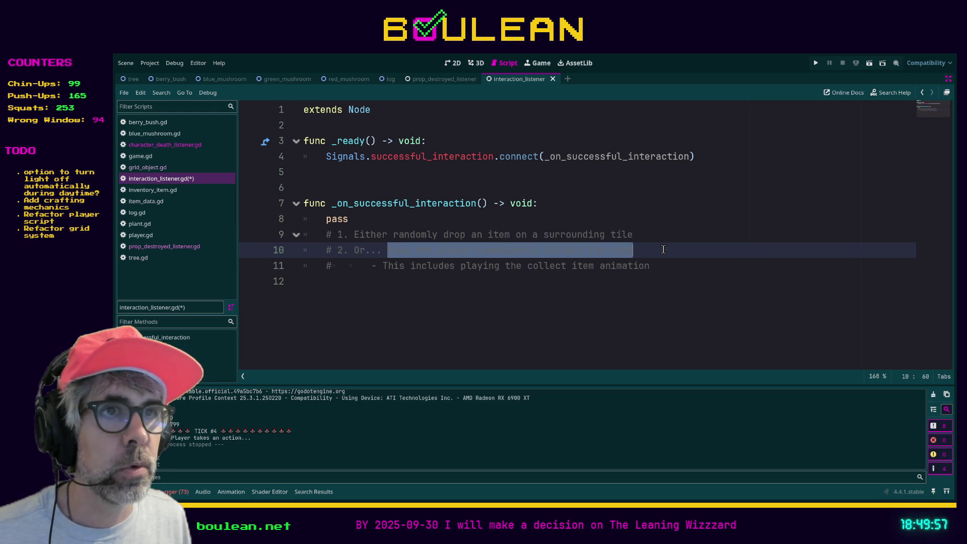
type("drop the item")
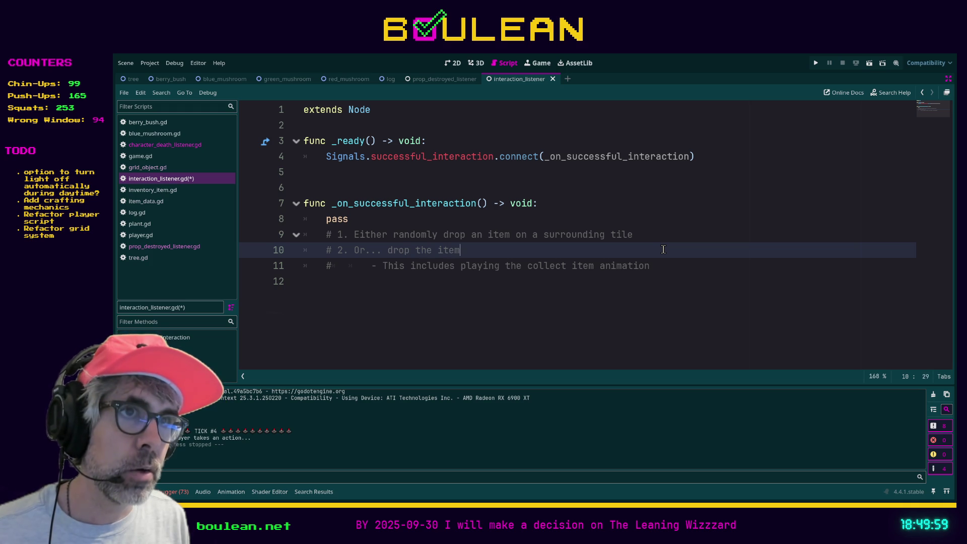
type(" straig")
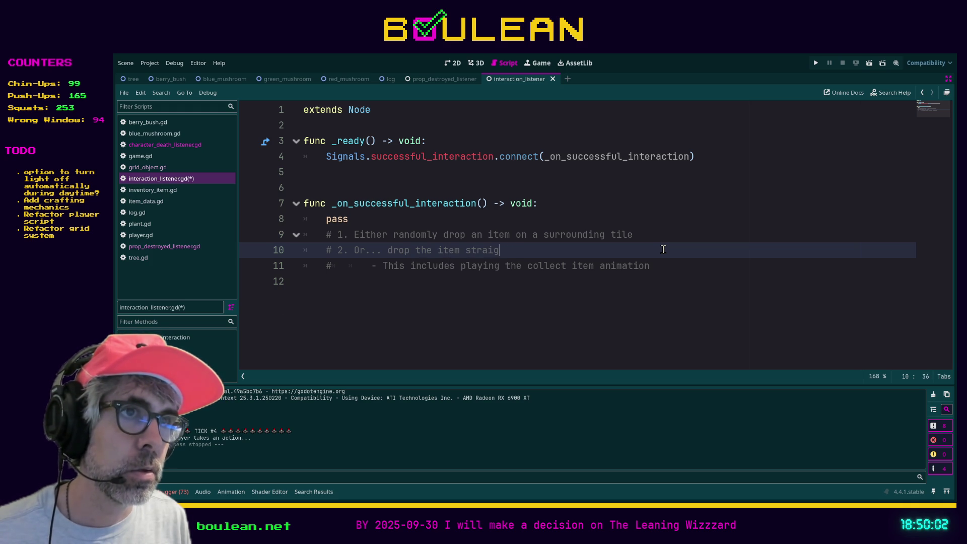
type("ht onto the play")
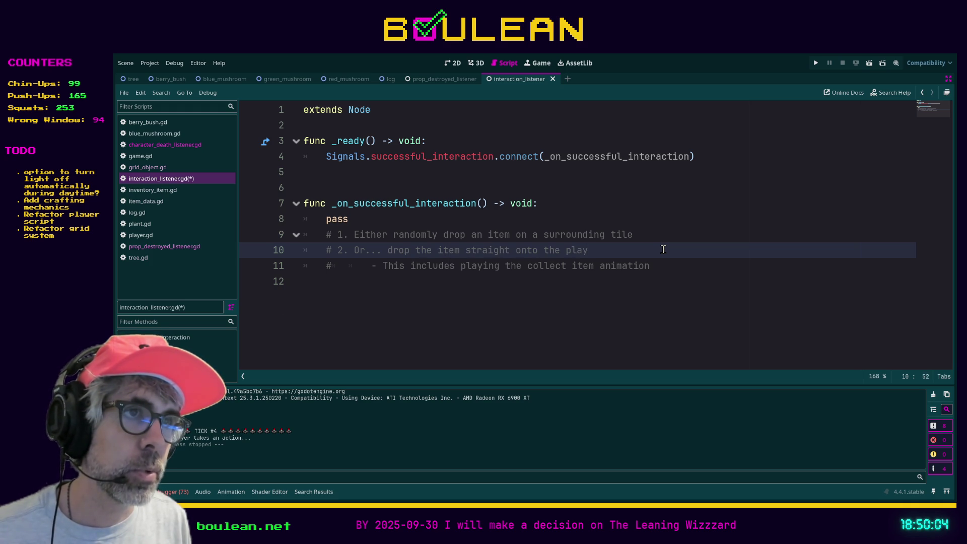
type("er's tile ")
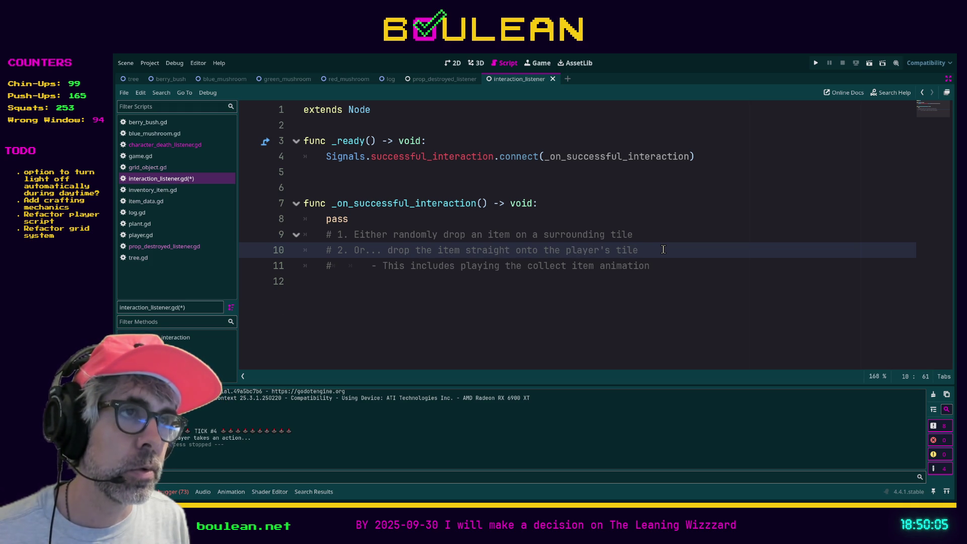
type("so that it is collected immediately")
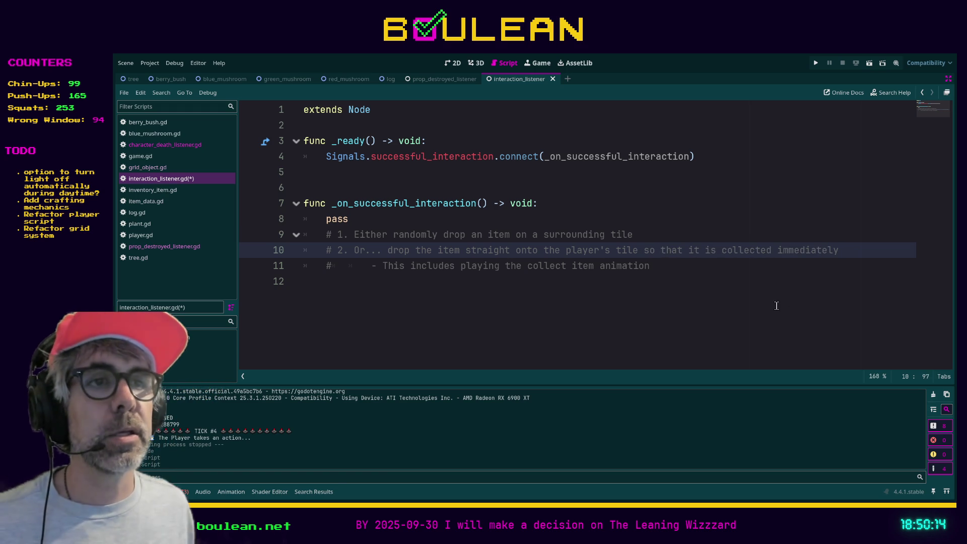
left_click(697, 284)
key("ctrl+s")
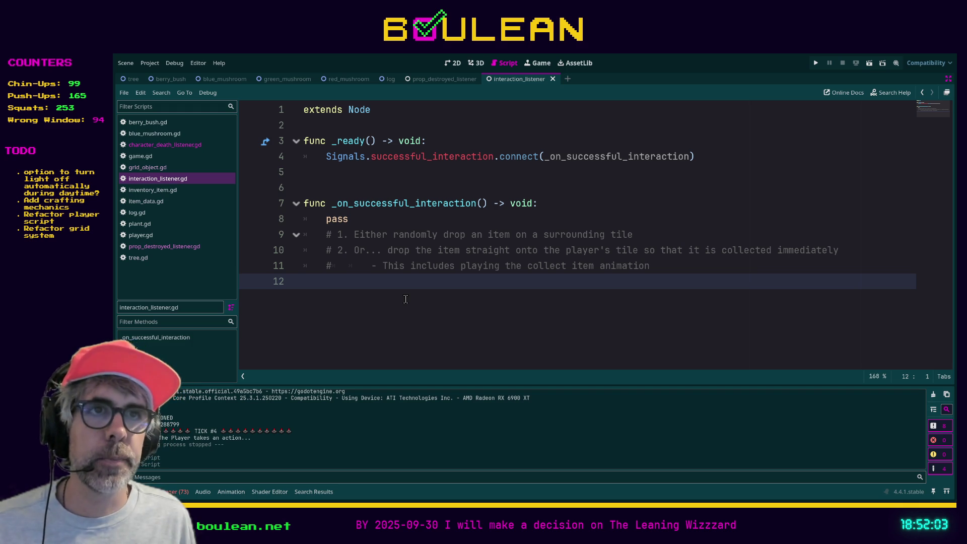
- Save interaction_listener.gd again with the updated planning comments
key("ctrl+s")
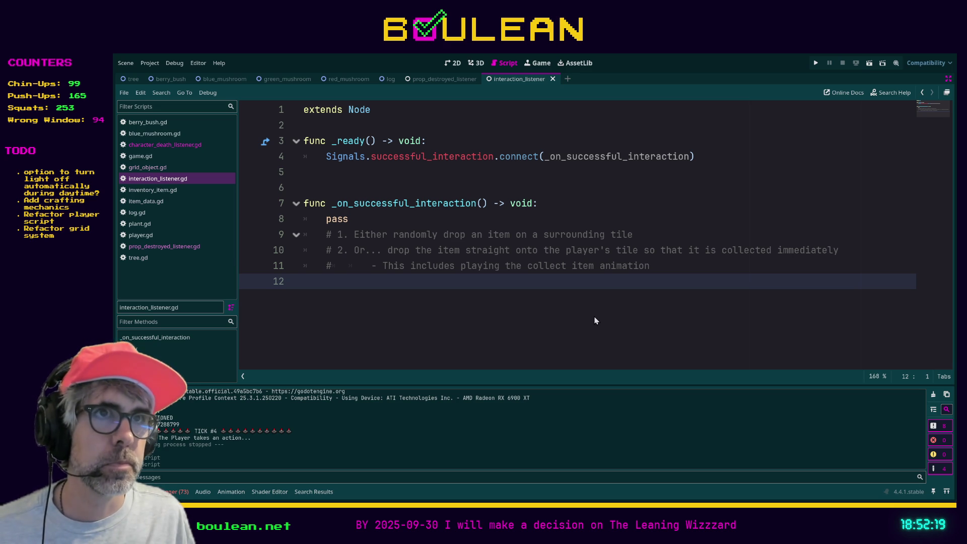
- Jump to the successful_interaction declaration in signals.gd and examine its grid_object parameter
left_click(437, 157, "ctrl")
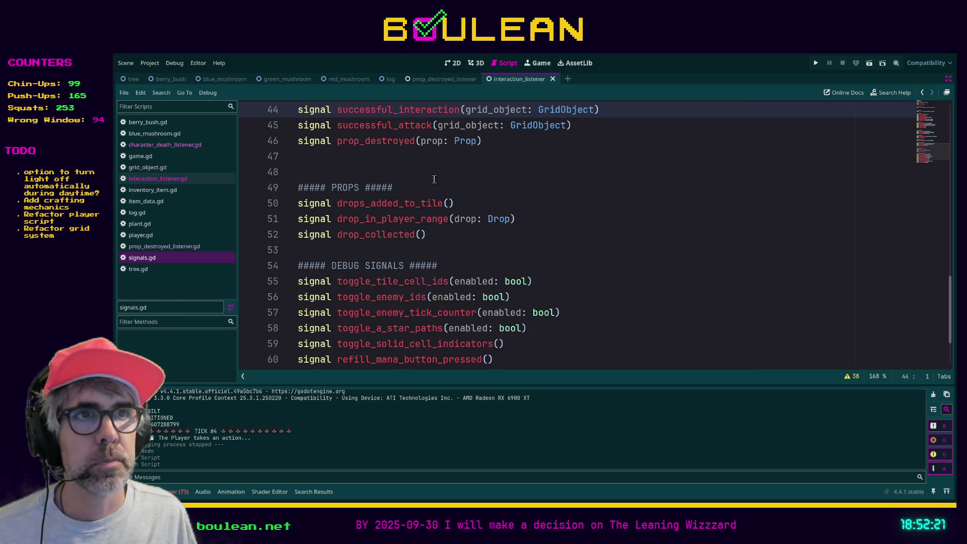
scroll(587, 234, "up", 1)
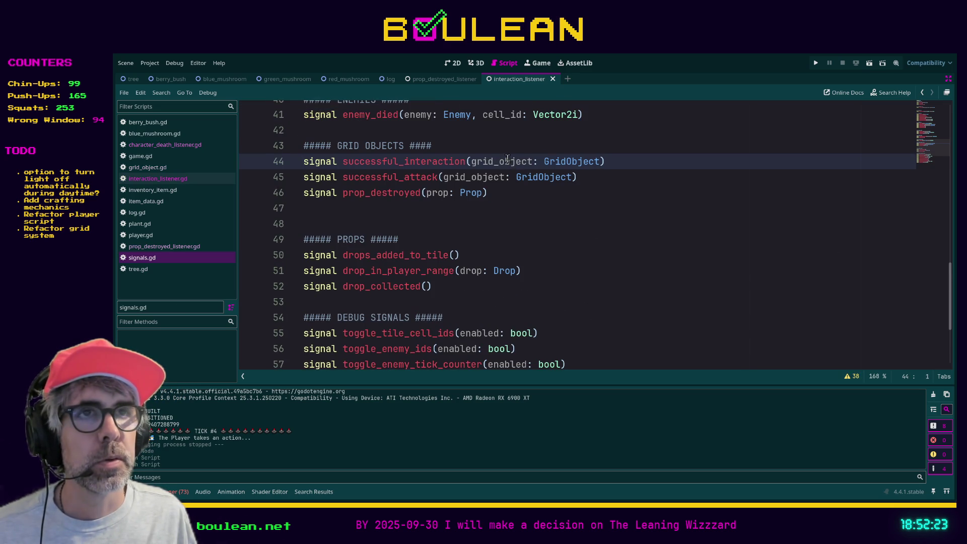
left_click_drag(471, 160, 618, 166)
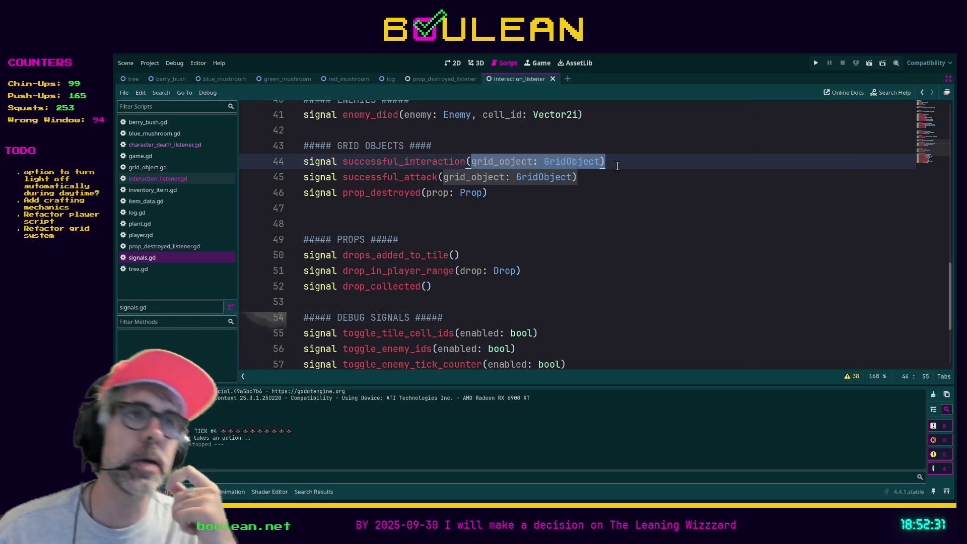
left_click(602, 162)
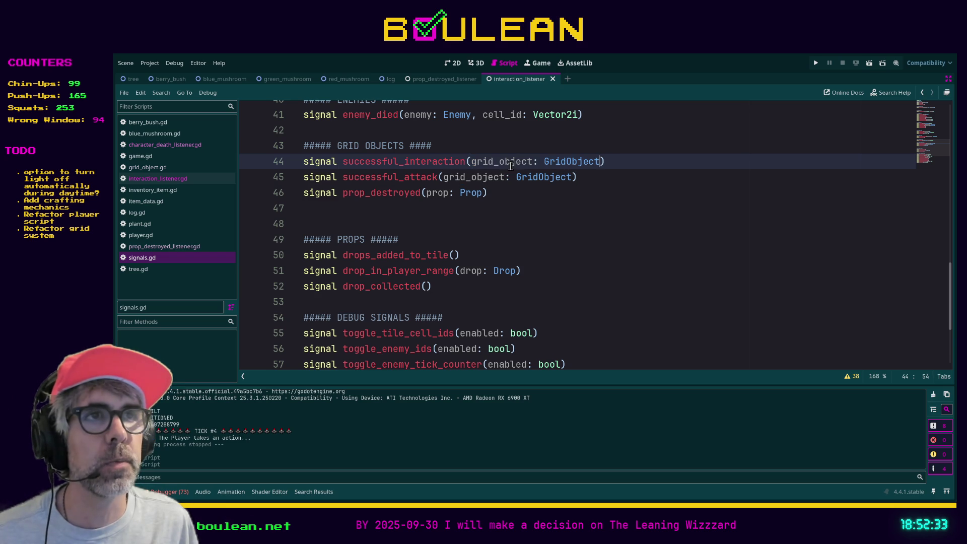
left_click(477, 160)
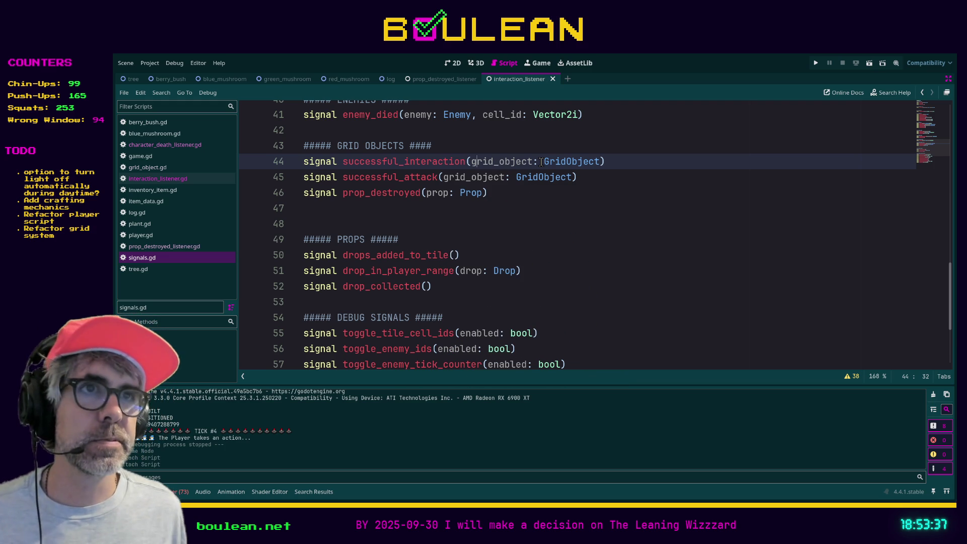
- Run the game with F5
left_click(392, 214)
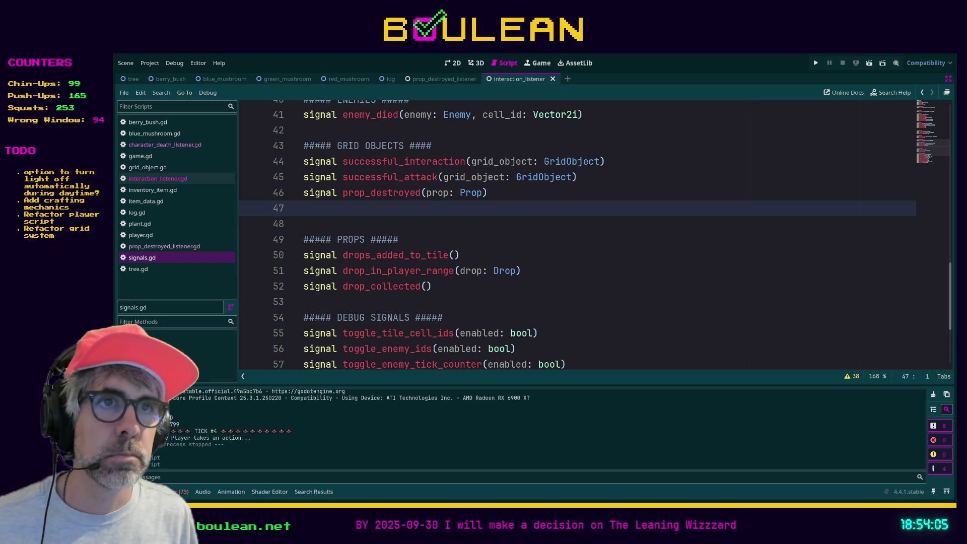
left_click(352, 224)
key("F5")
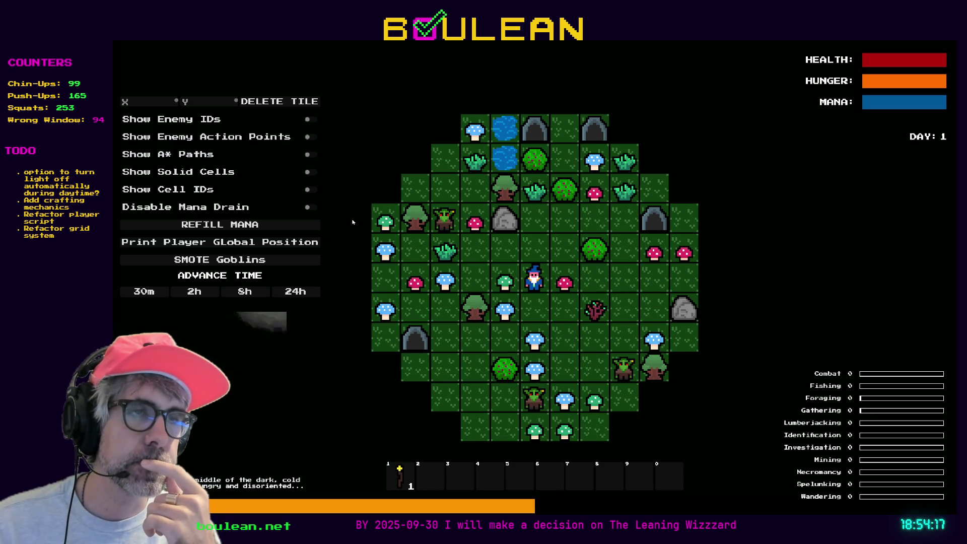
- Chop the red and green mushrooms, step the wizard down twice toward the goblins, then stop the game
scroll(352, 222, "up", 1)
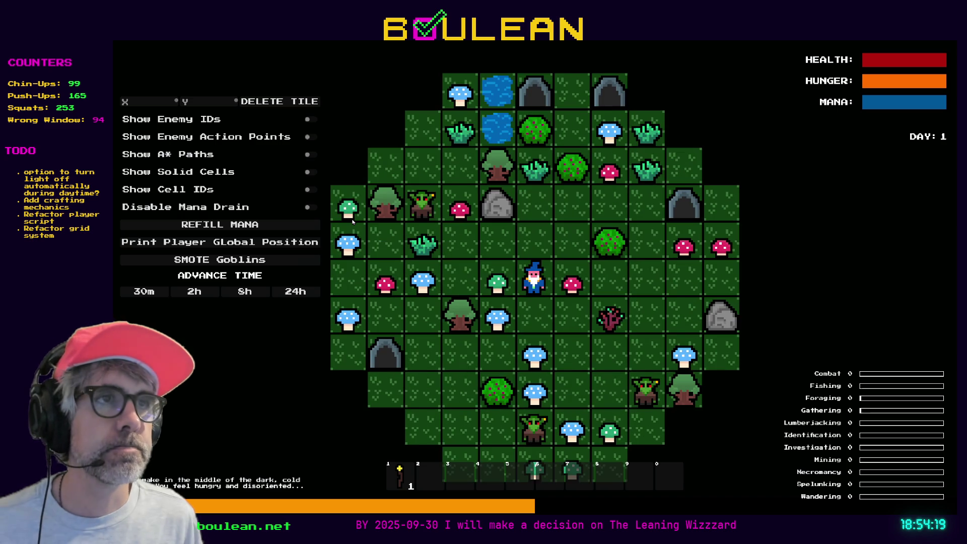
scroll(353, 222, "up", 1)
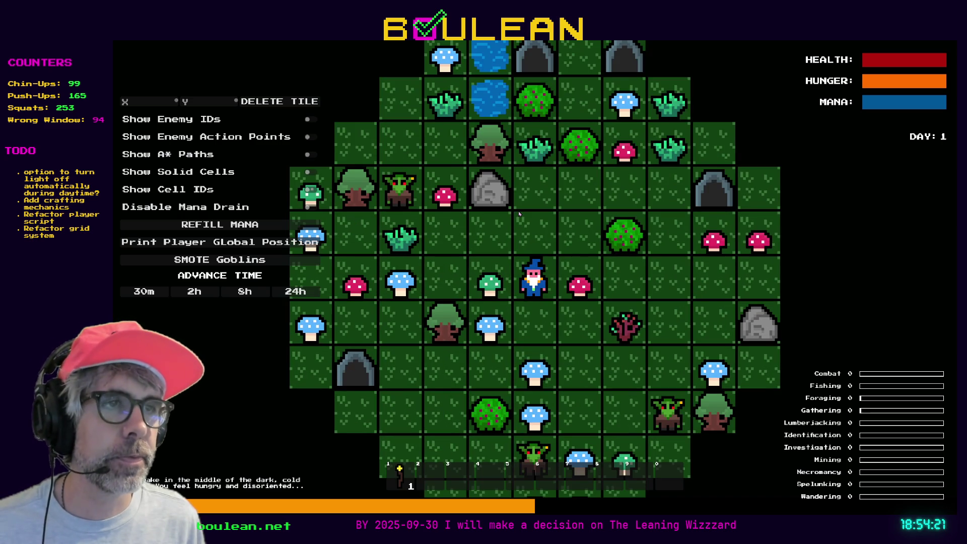
scroll(520, 213, "down", 1)
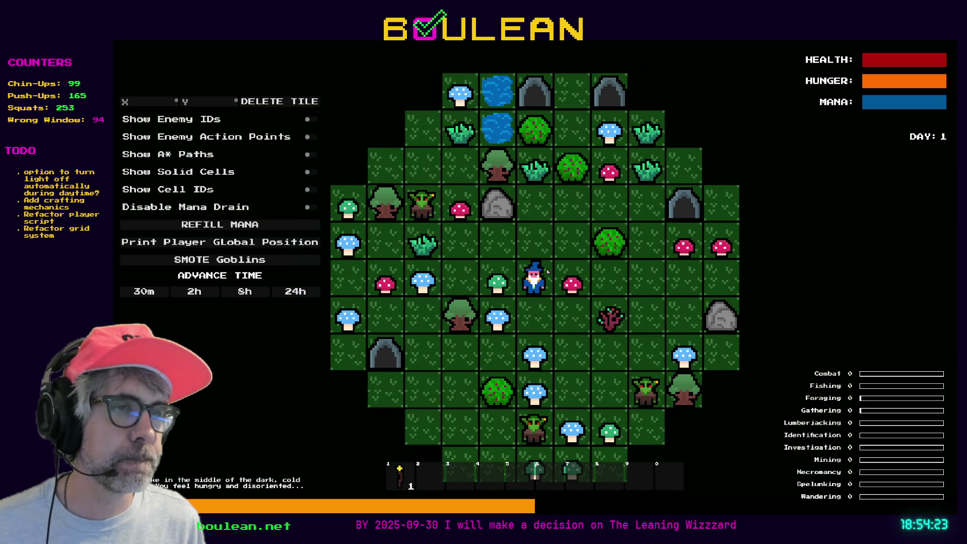
left_click(572, 285)
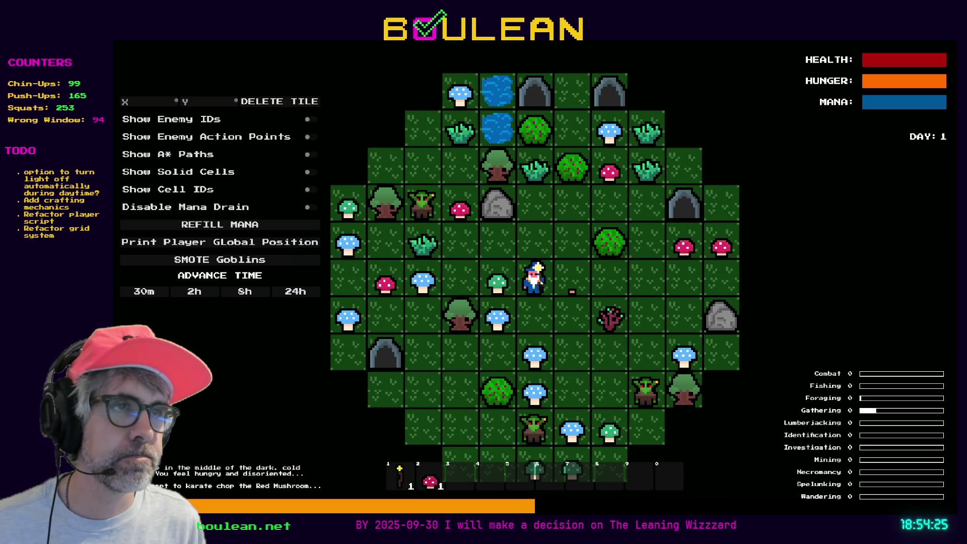
left_click(497, 282)
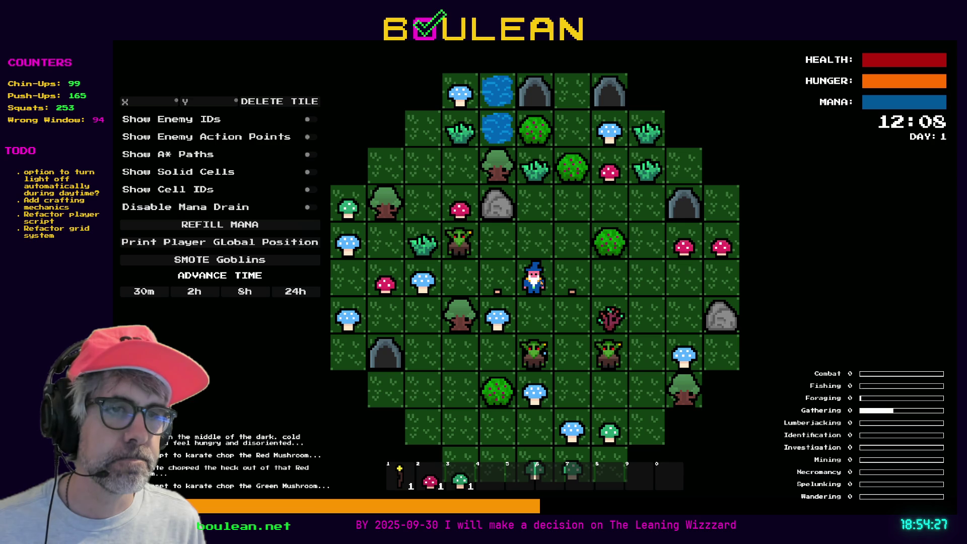
key("s")
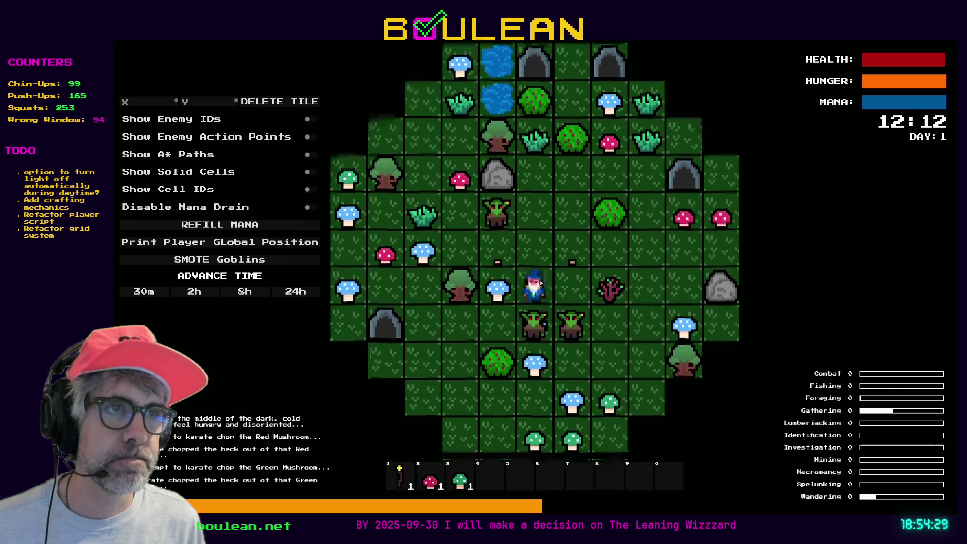
key("s")
key("s")
key("s")
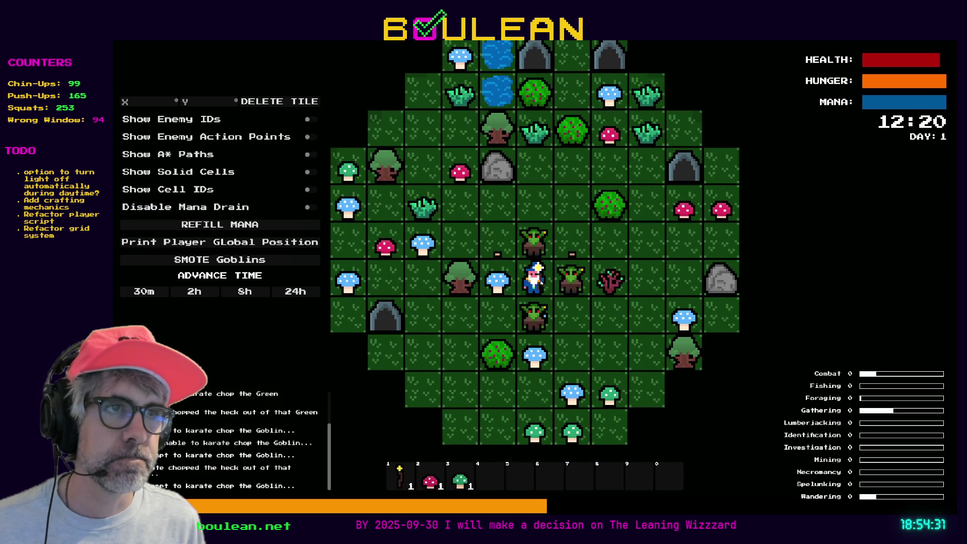
key("F8")
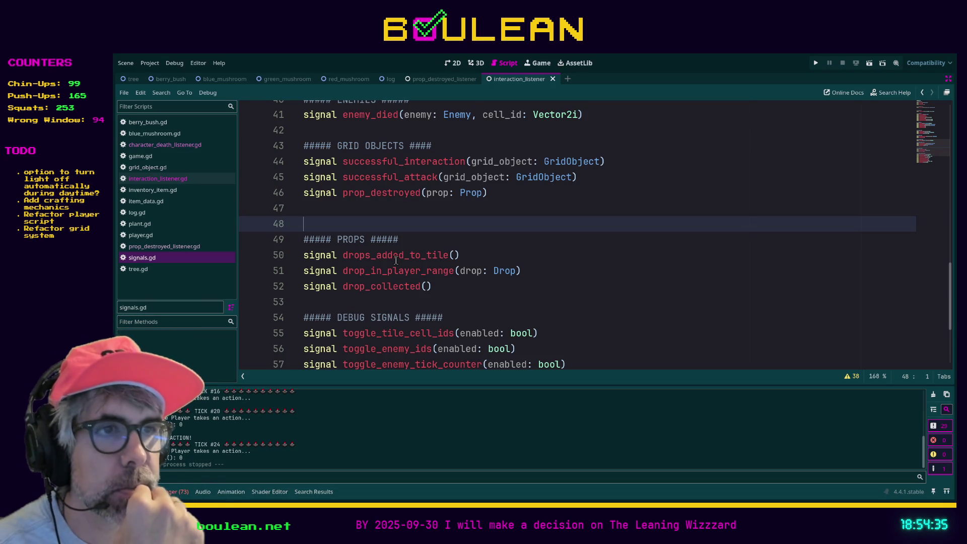
- Place the cursor after drop_collected and widen the script list beside the code
left_click(590, 284)
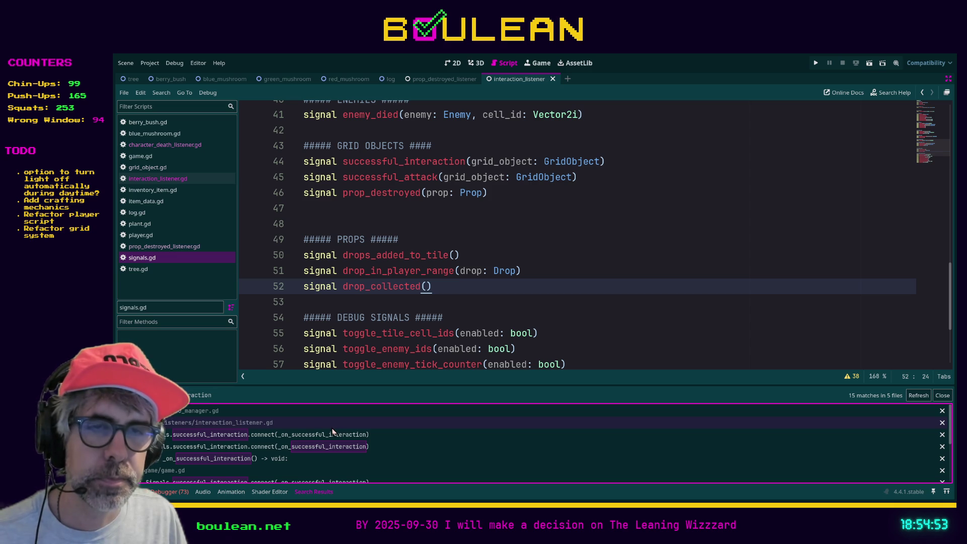
mouse_move(237, 326)
left_mouse_down()
mouse_move(306, 321)
mouse_move(314, 332)
left_mouse_up()
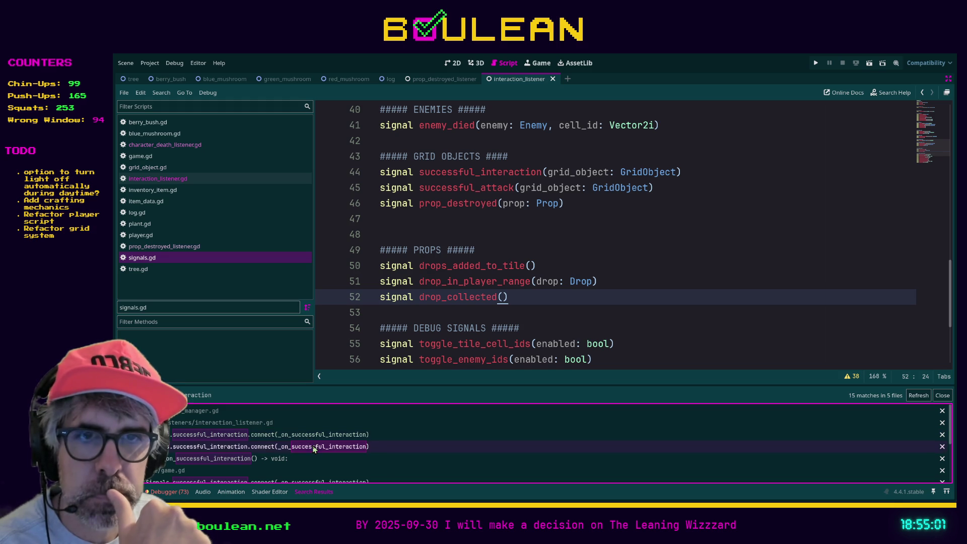
- Open game.gd at its _on_successful_interaction handler from the search results
scroll(321, 459, "down", 2)
scroll(345, 464, "down", 2)
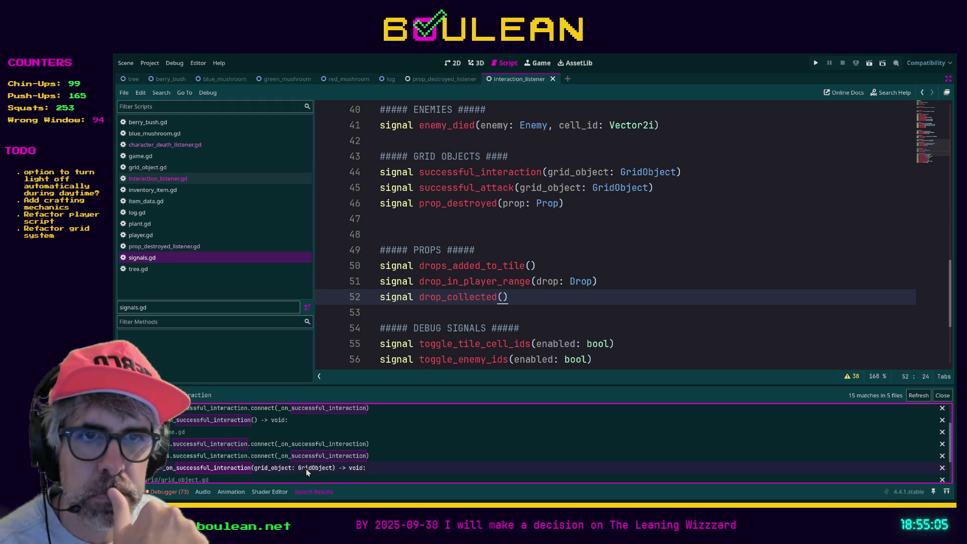
left_click(308, 469)
scroll(578, 282, "down", 3)
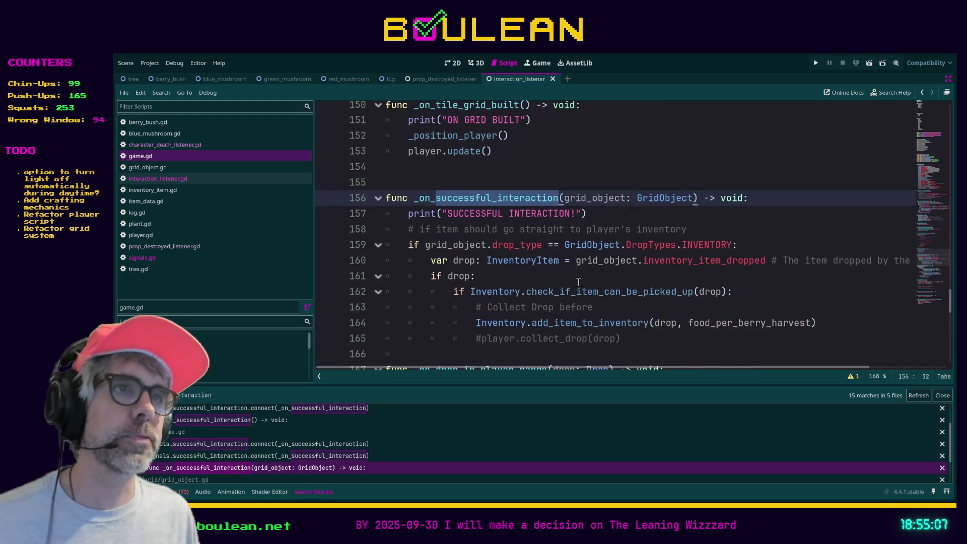
left_click(599, 180)
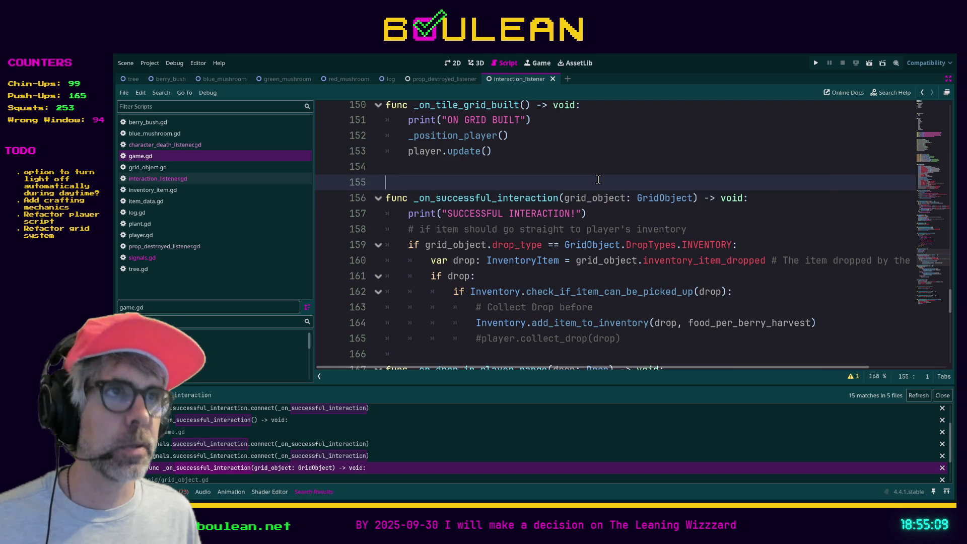
- Exit distraction-free mode and clear the FileSystem filter
key("ctrl+shift+F11")
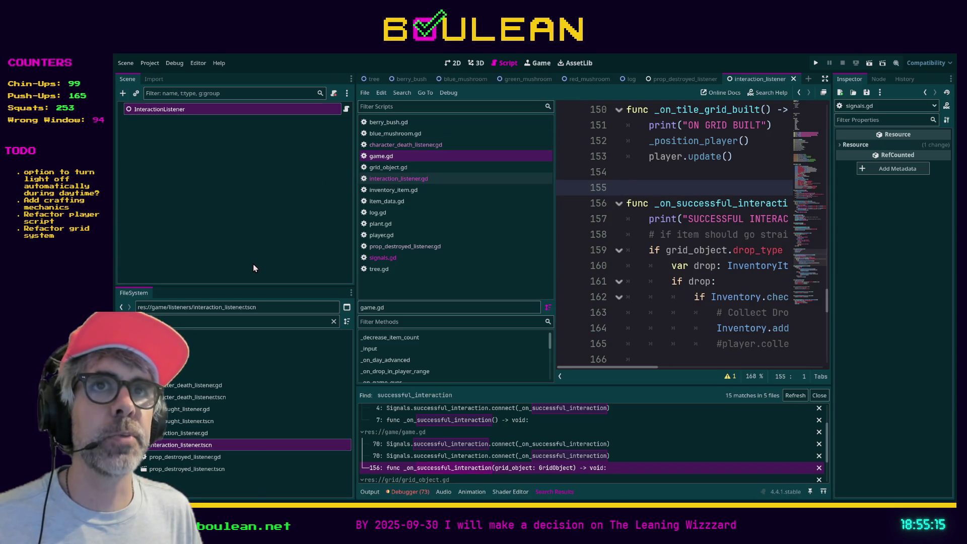
left_click(151, 319)
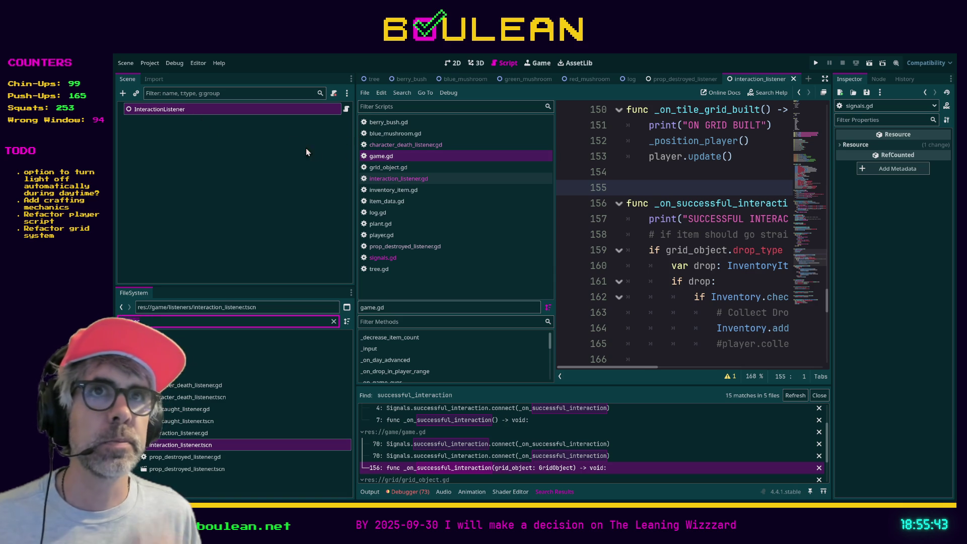
key("BackSpace")
key("BackSpace")
key("BackSpace")
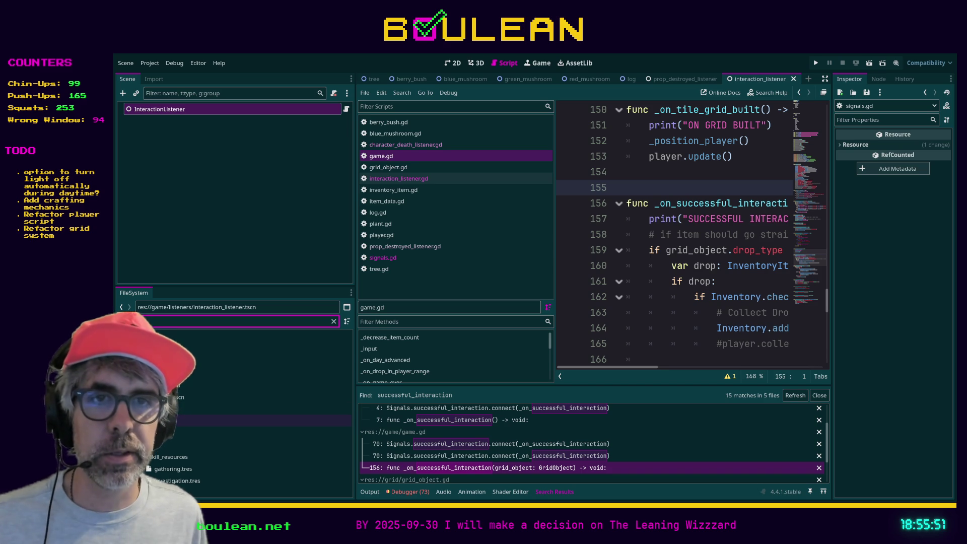
double_click(172, 421)
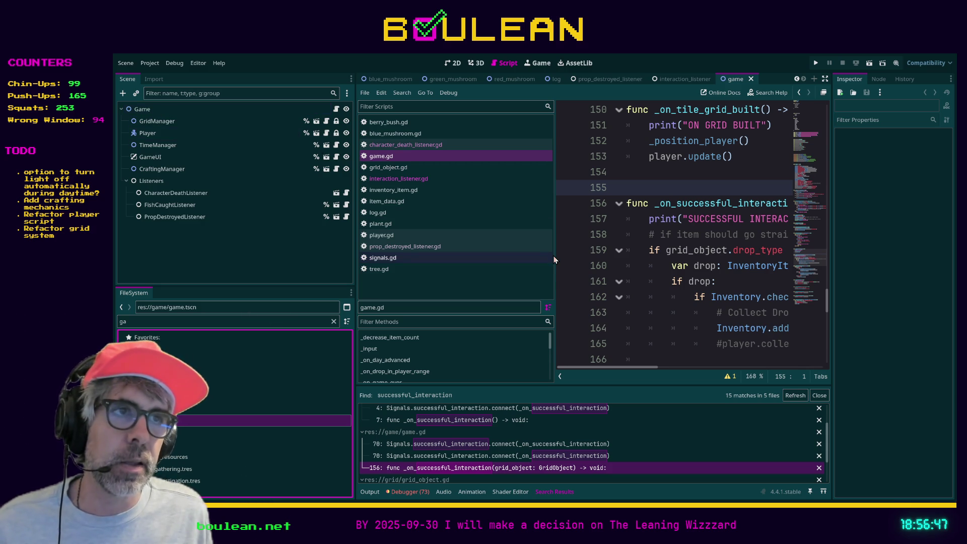
left_click_drag(555, 254, 513, 252)
- Scroll around line 150 of game.gd to read the _on_successful_interaction handler
scroll(624, 304, "up", 1)
scroll(631, 307, "down", 1)
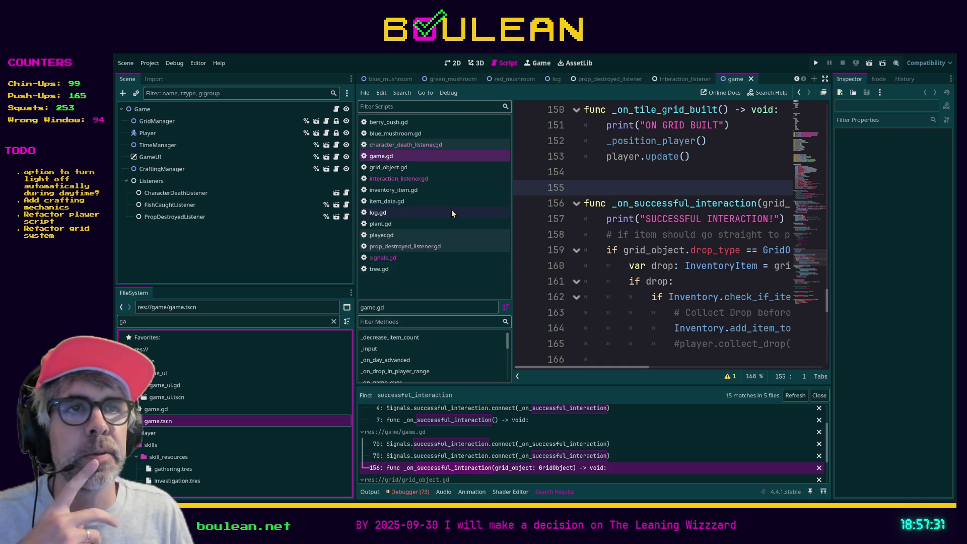
- Open inventory_item.gd and scroll through its code
left_click(406, 191)
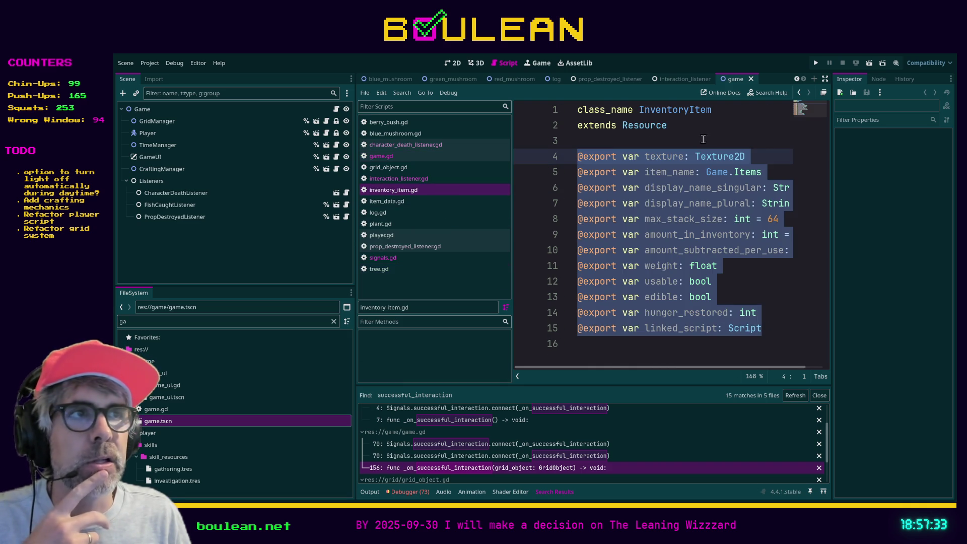
mouse_move(609, 367)
left_mouse_down()
mouse_move(620, 370)
mouse_move(614, 349)
left_mouse_up()
left_click(751, 298)
scroll(748, 297, "down", 3, "ctrl")
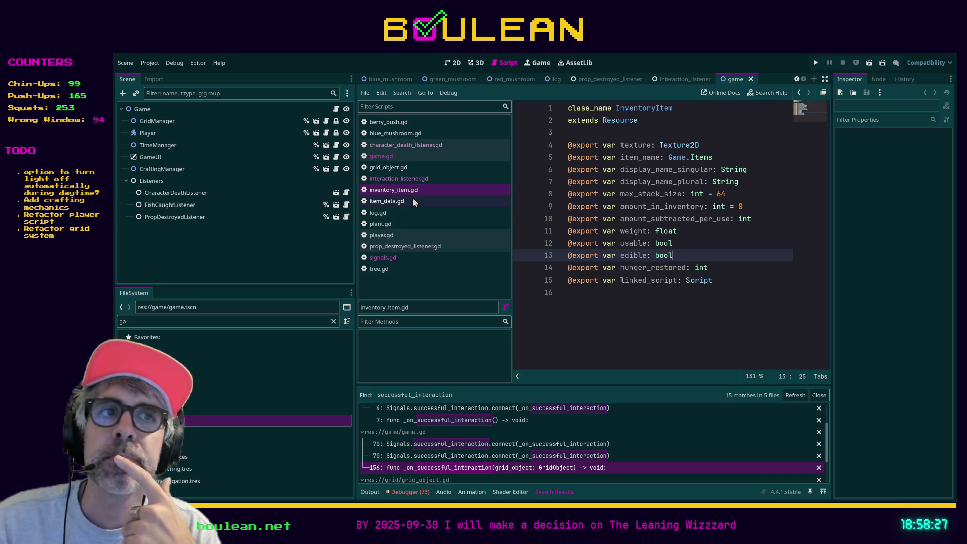
- Filter files for 'invento', open inventory_slot_res.gd, then inspect berry.tres in inventory_items
left_click(229, 323)
type("invento")
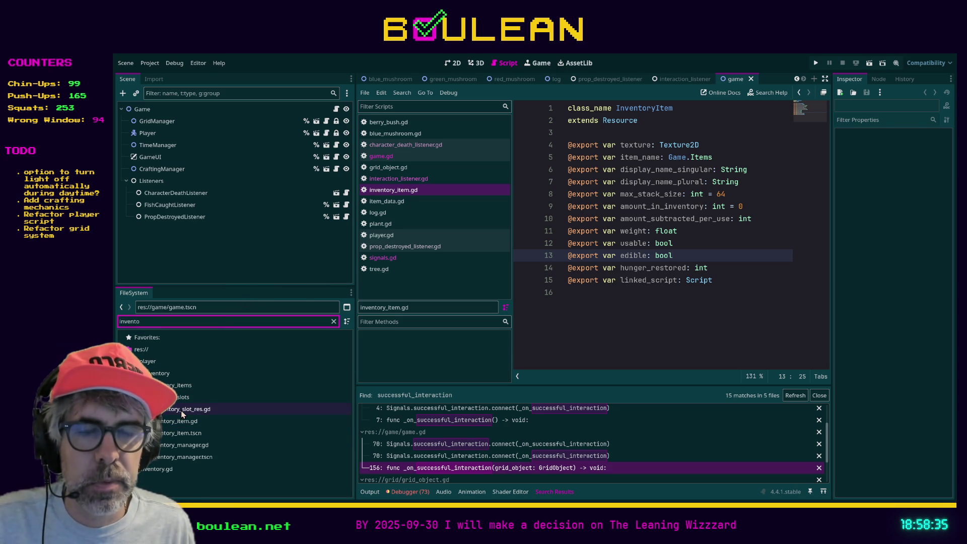
double_click(182, 409)
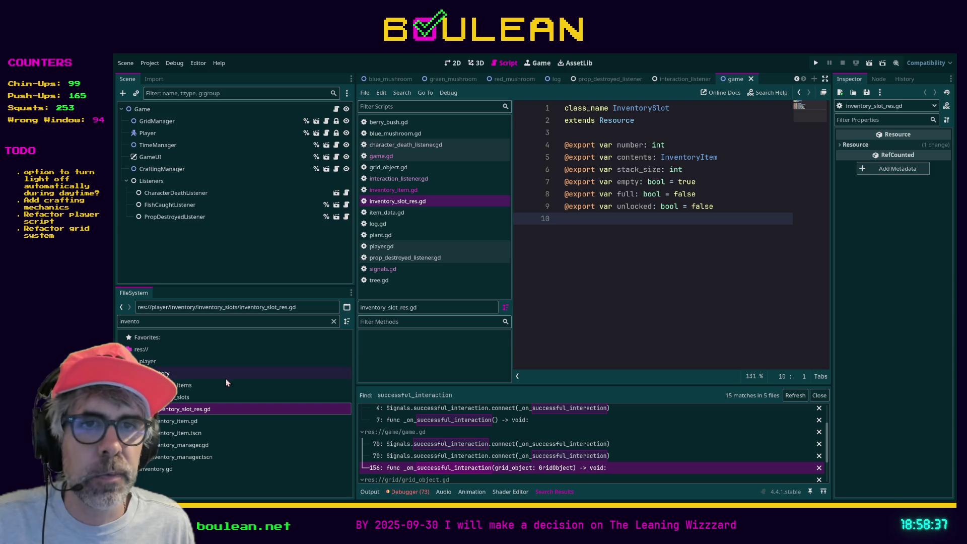
left_click(186, 385)
left_click(333, 321)
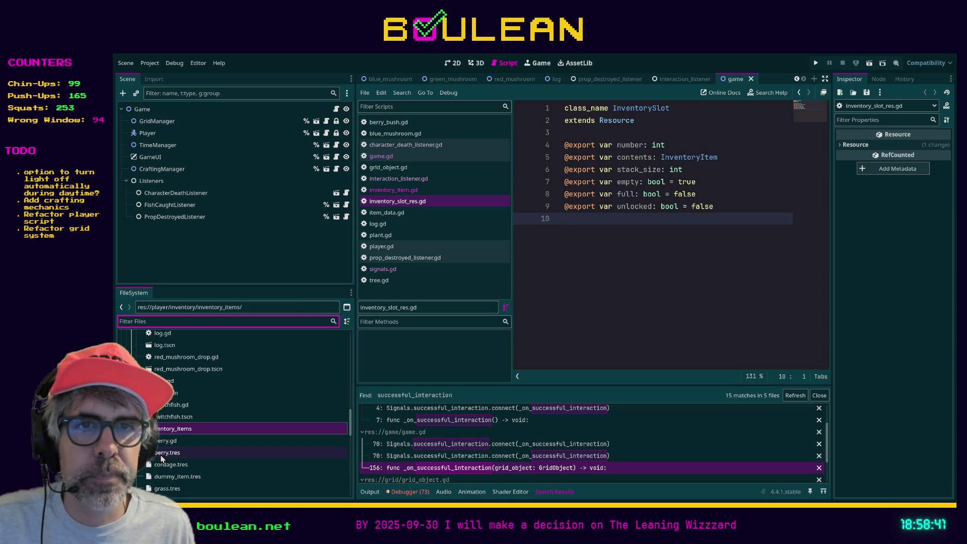
scroll(162, 454, "down", 2)
left_click(167, 452)
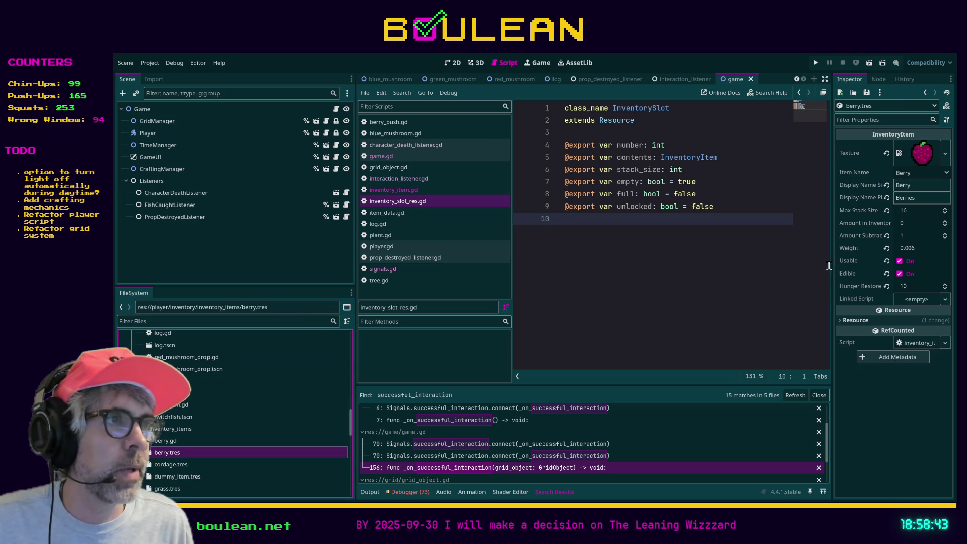
- Widen the Inspector to read berry.tres's full property names, such as Hunger Restored 10
left_click_drag(833, 267, 753, 267)
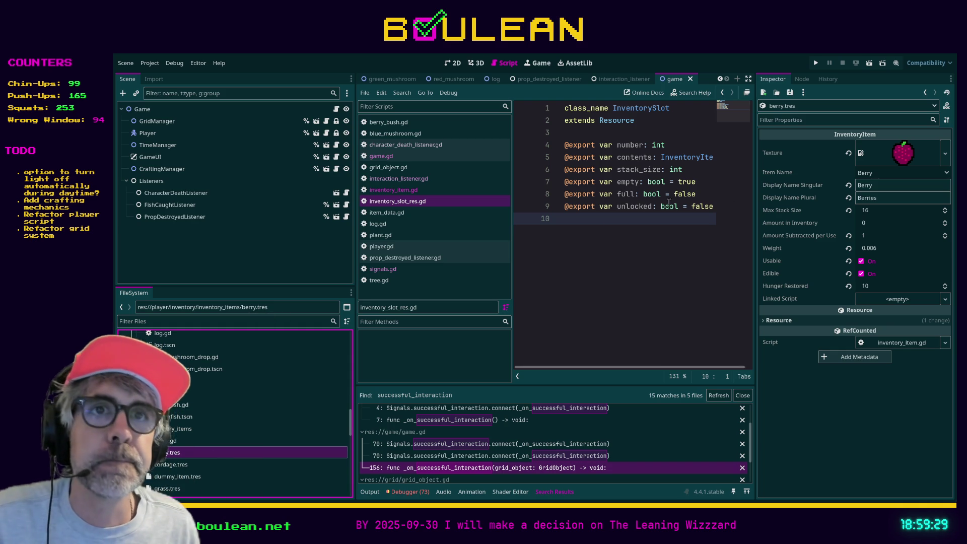
left_click(267, 324)
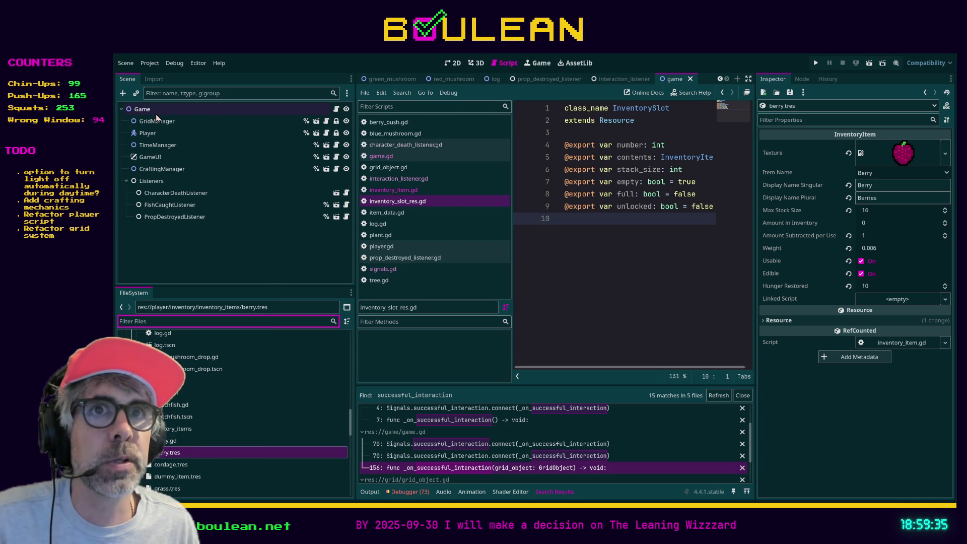
left_click(161, 185)
- Filter the FileSystem files by 'inter' and reselect the Listeners node in the Scene dock
left_click(218, 325)
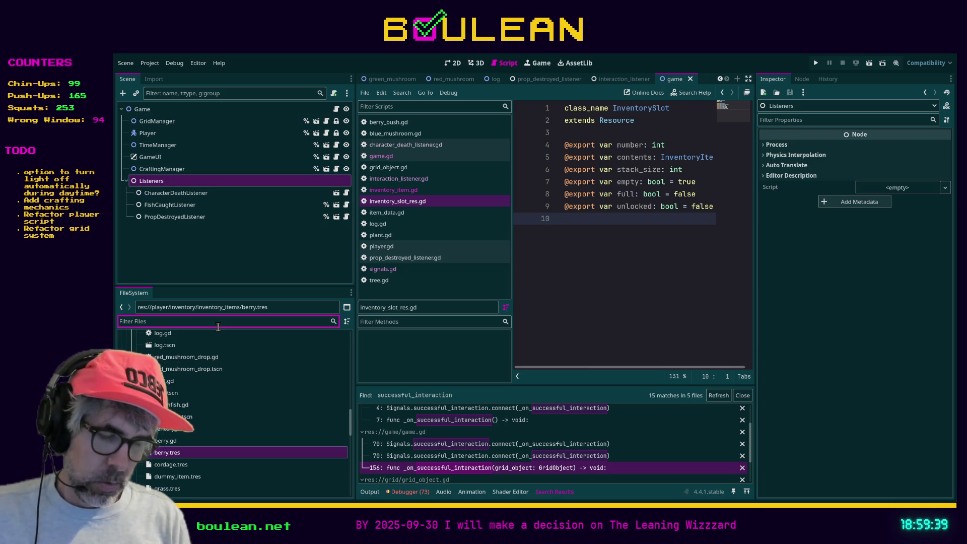
type("inter")
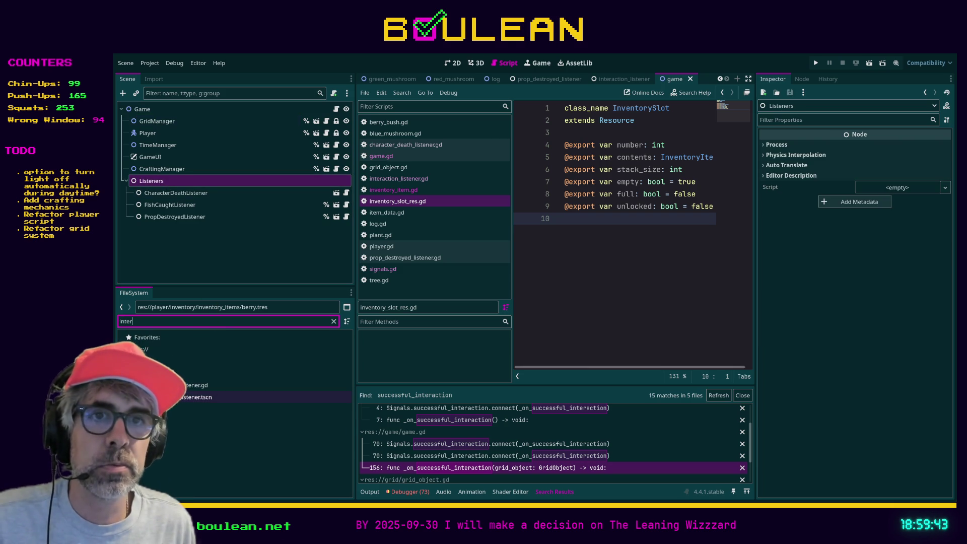
left_click(174, 180)
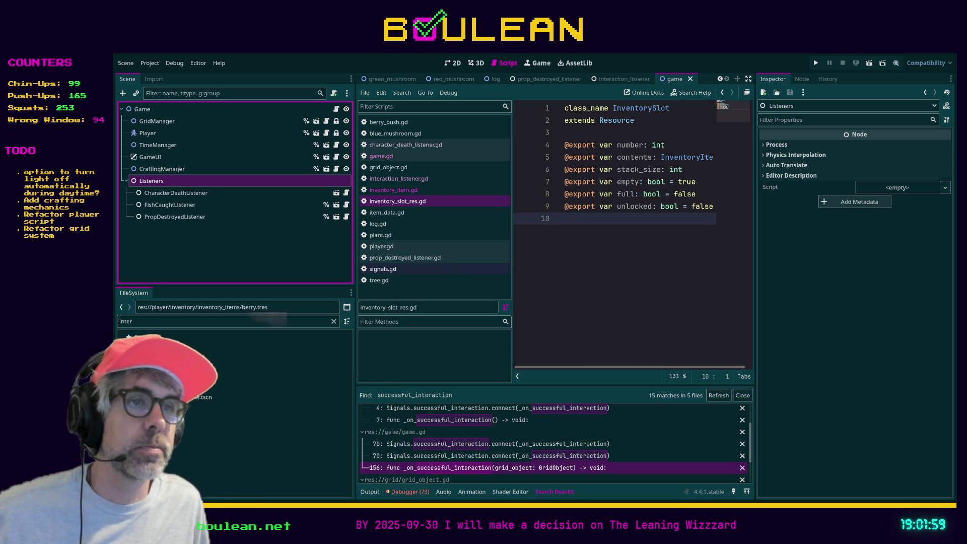
- Widen the code editor beside the script list, then switch to item_data.gd
left_click_drag(513, 269, 472, 268)
left_click(659, 222)
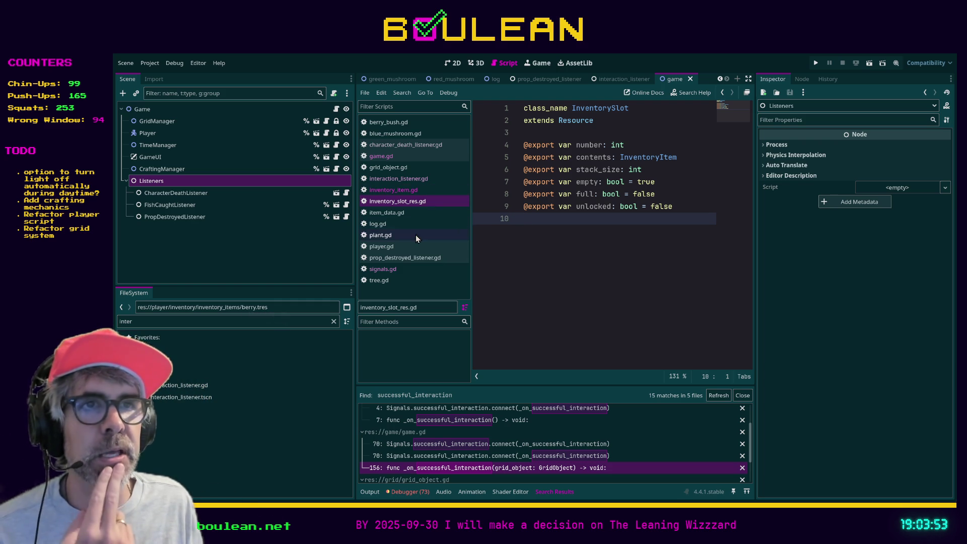
left_click(405, 214)
- Review item_data.gd's exported properties and switch to distraction-free mode for a full-width editor
scroll(625, 279, "down", 5)
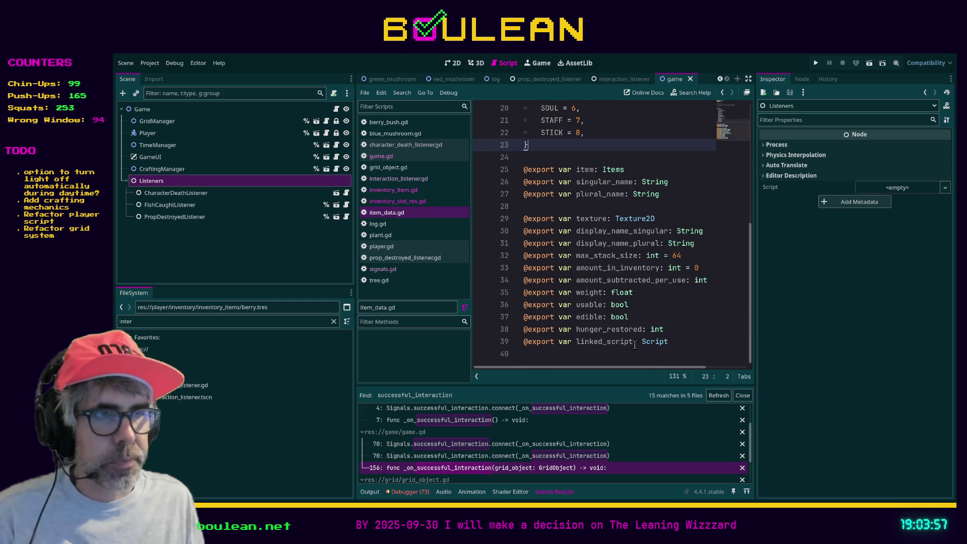
scroll(621, 173, "up", 5)
scroll(587, 206, "down", 5)
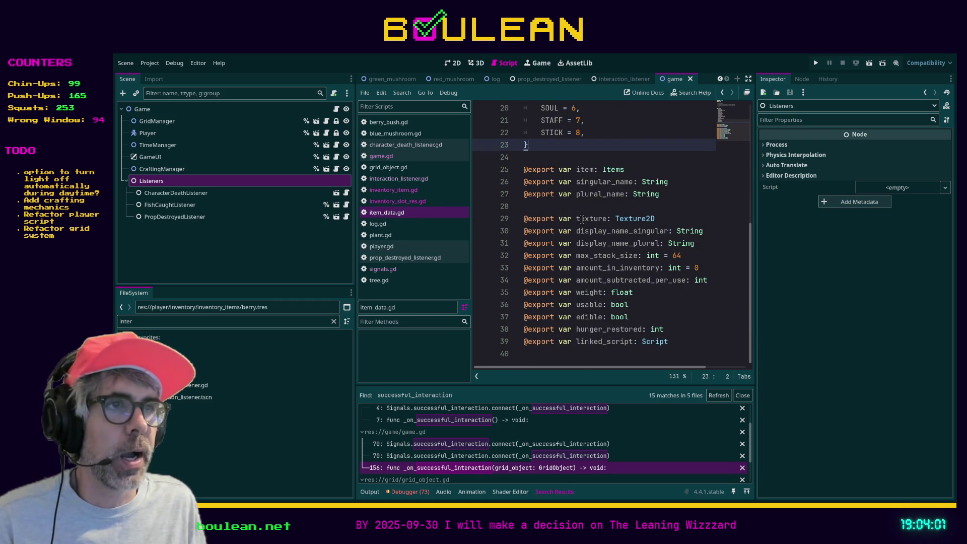
double_click(635, 218)
left_click(658, 218)
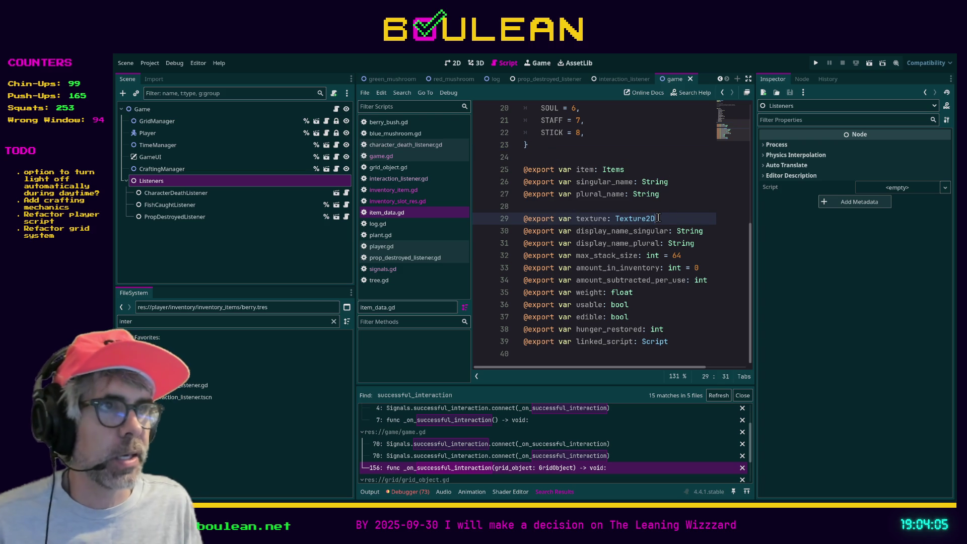
key("ctrl+shift+F11")
- Add the trailing comment '# Too specific' to the hunger_restored declaration on line 38
scroll(484, 252, "up", 2)
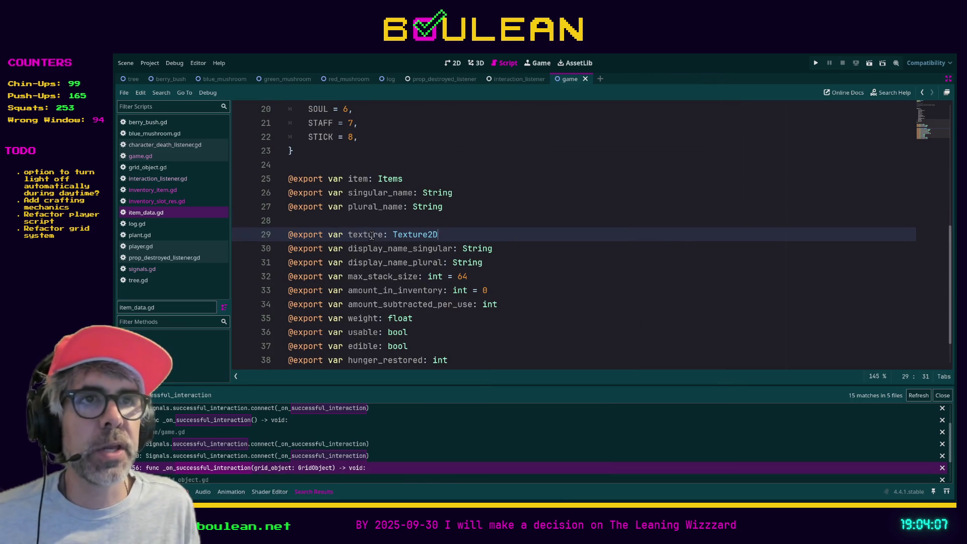
scroll(481, 249, "down", 1)
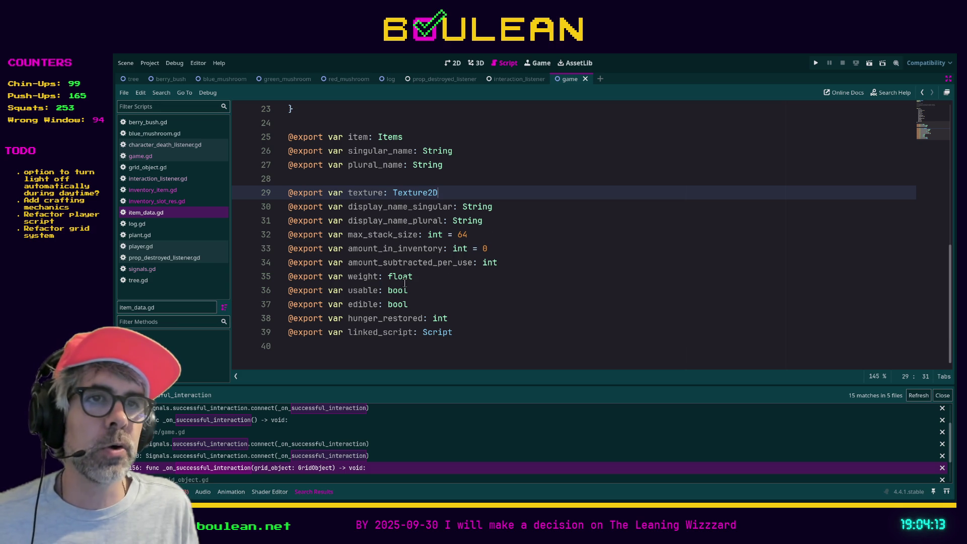
left_click_drag(424, 304, 280, 305)
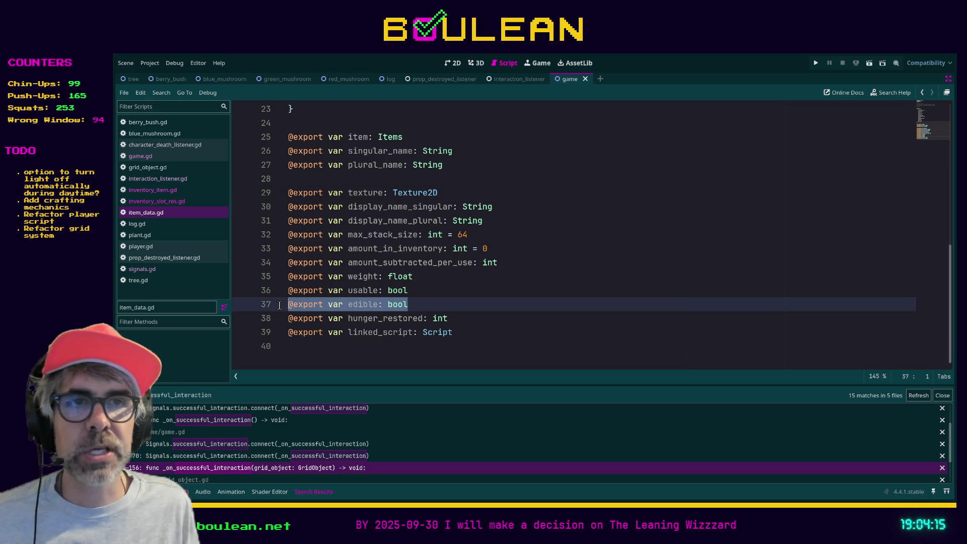
left_click(416, 304)
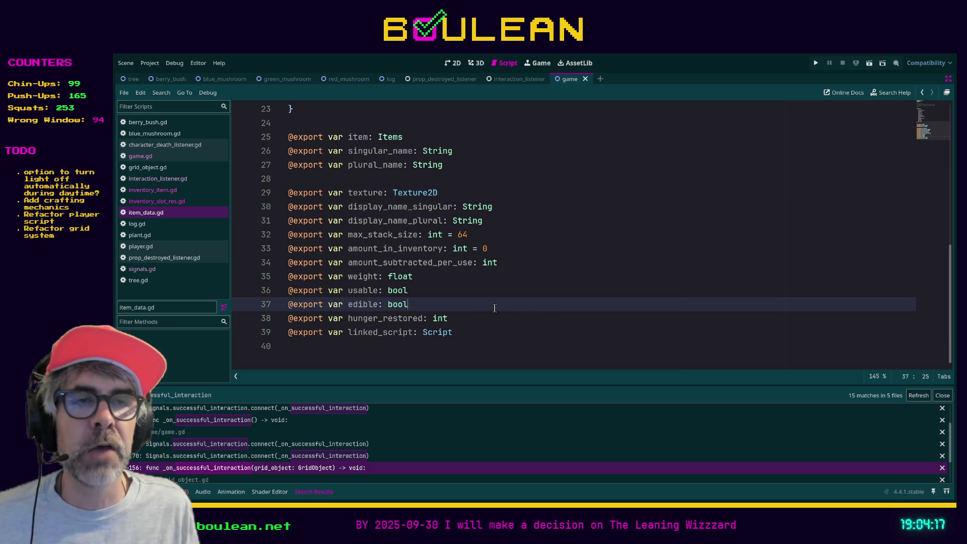
left_click_drag(471, 321, 274, 323)
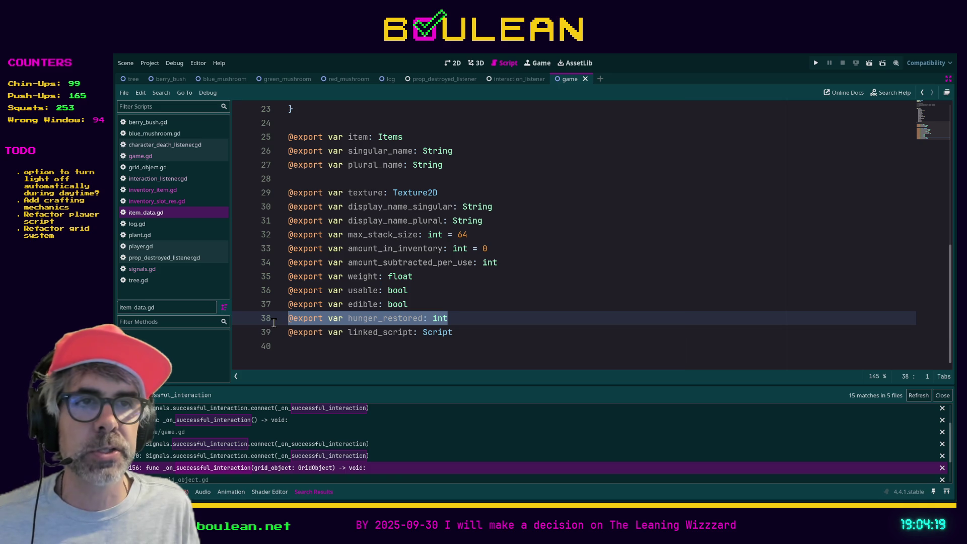
left_click(461, 319)
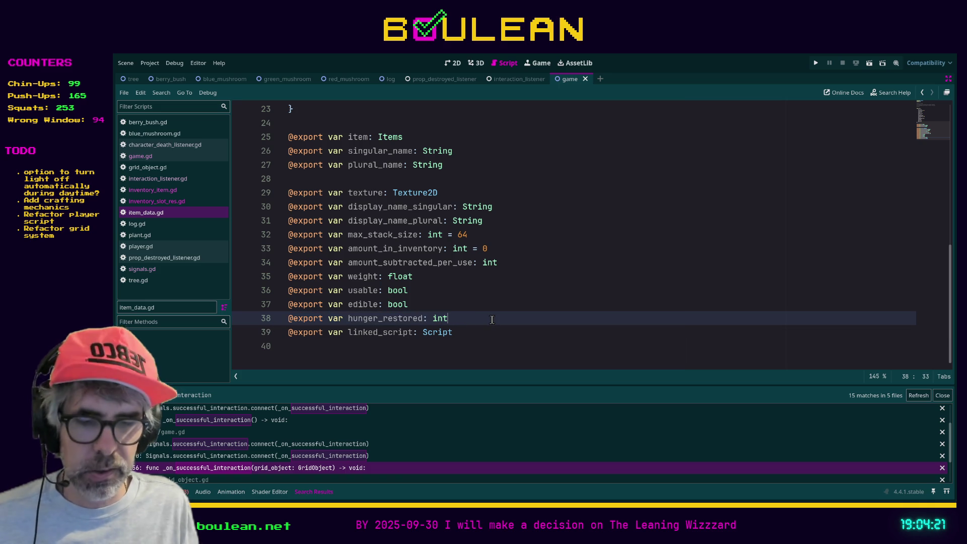
type("# Too specific")
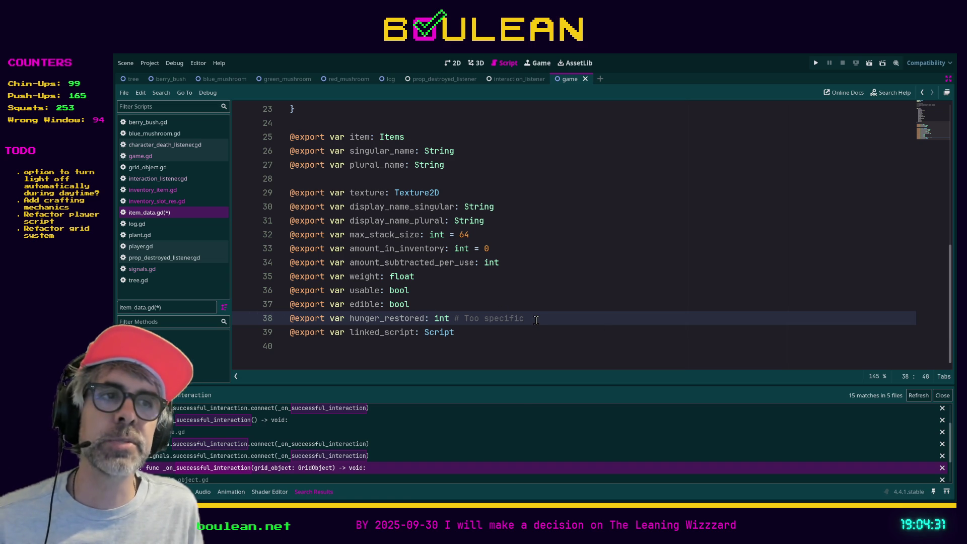
left_click_drag(557, 322, 282, 321)
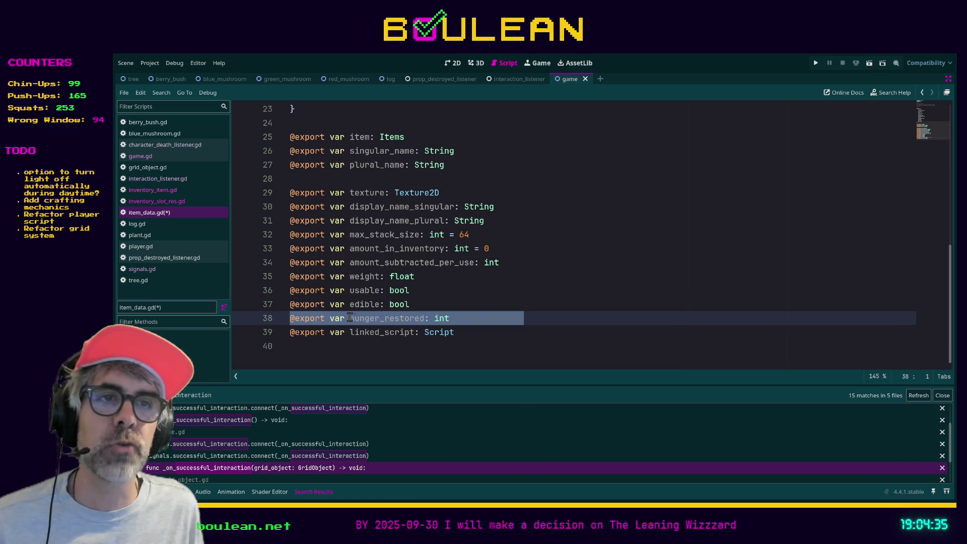
left_click(533, 320)
type("# Too specific")
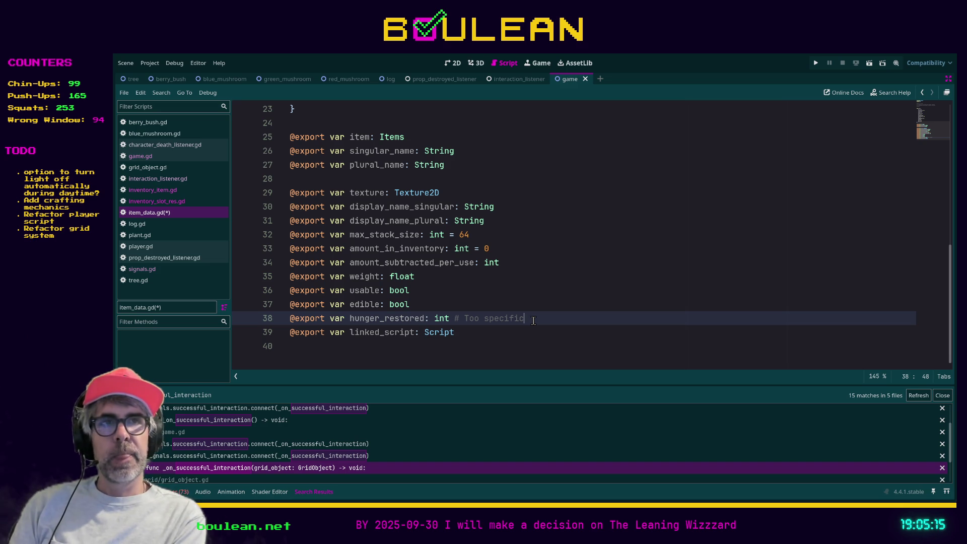
scroll(538, 302, "up", 1)
scroll(539, 297, "down", 1)
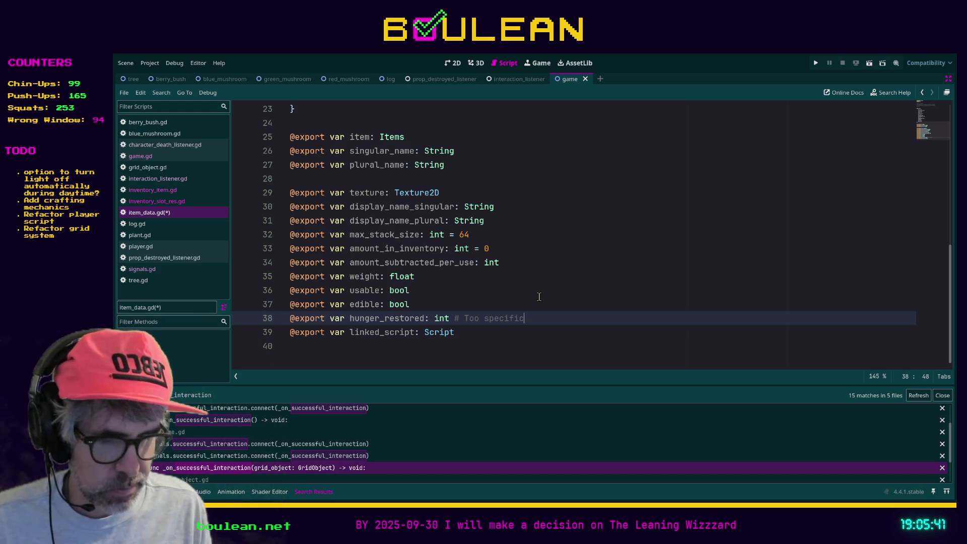
- Append 'INHERITANCE' to the hunger_restored comment and scroll through item_data.gd to review it
type("INHERITANCE")
scroll(504, 295, "up", 5)
left_click(491, 292)
scroll(491, 292, "up", 2)
scroll(491, 292, "down", 3)
scroll(491, 292, "down", 3)
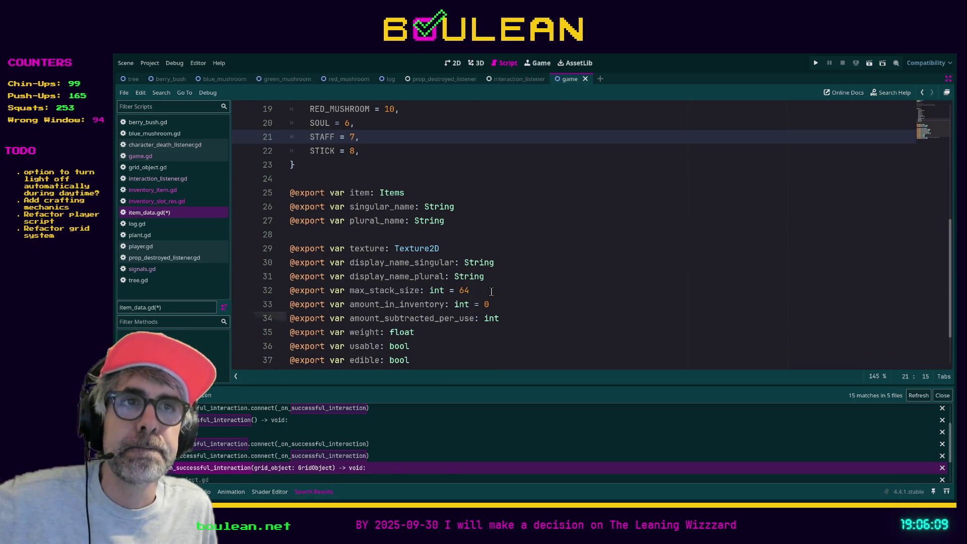
scroll(491, 292, "down", 2)
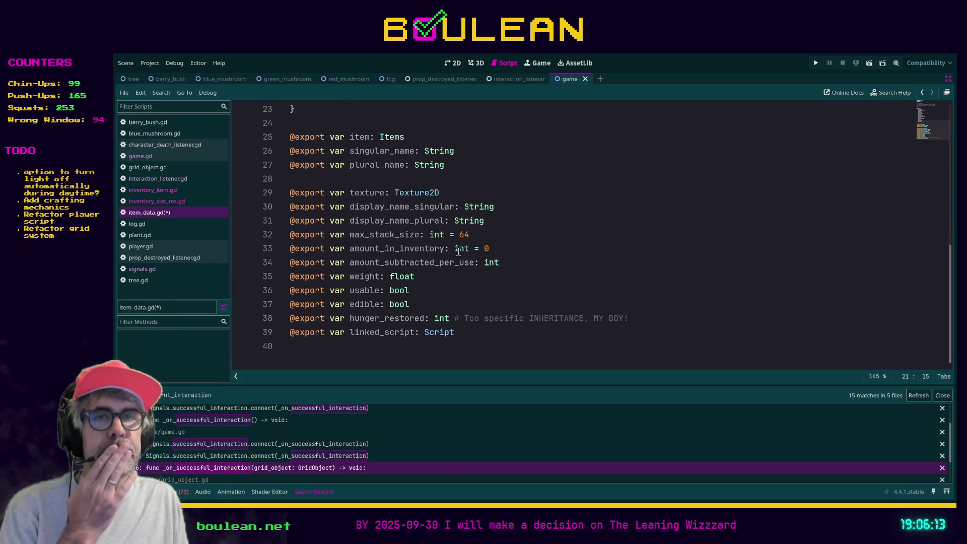
scroll(436, 235, "up", 8)
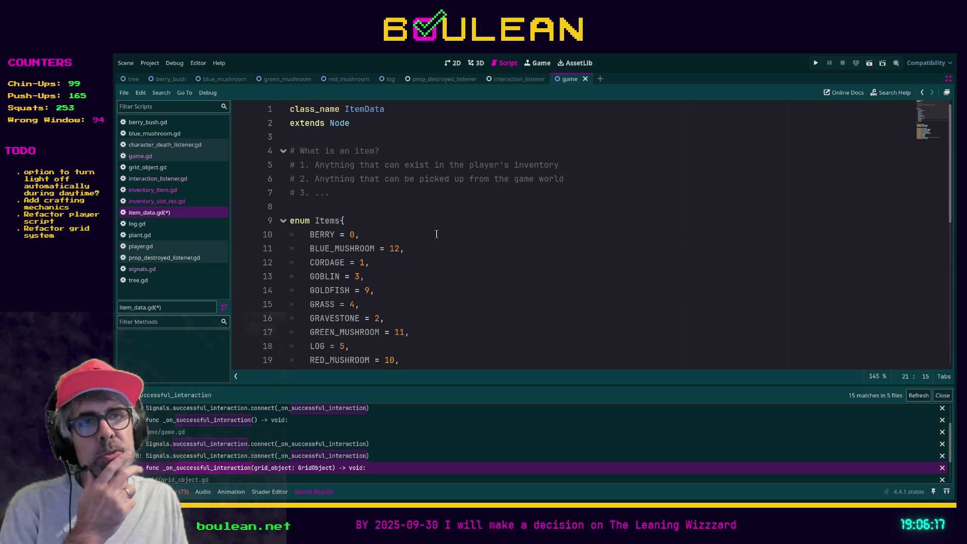
scroll(416, 221, "down", 8)
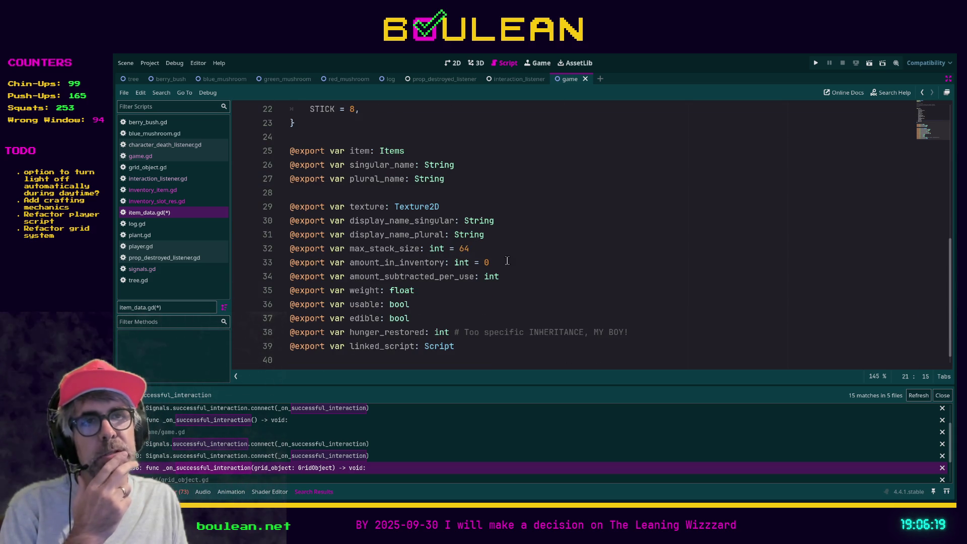
left_click(566, 286)
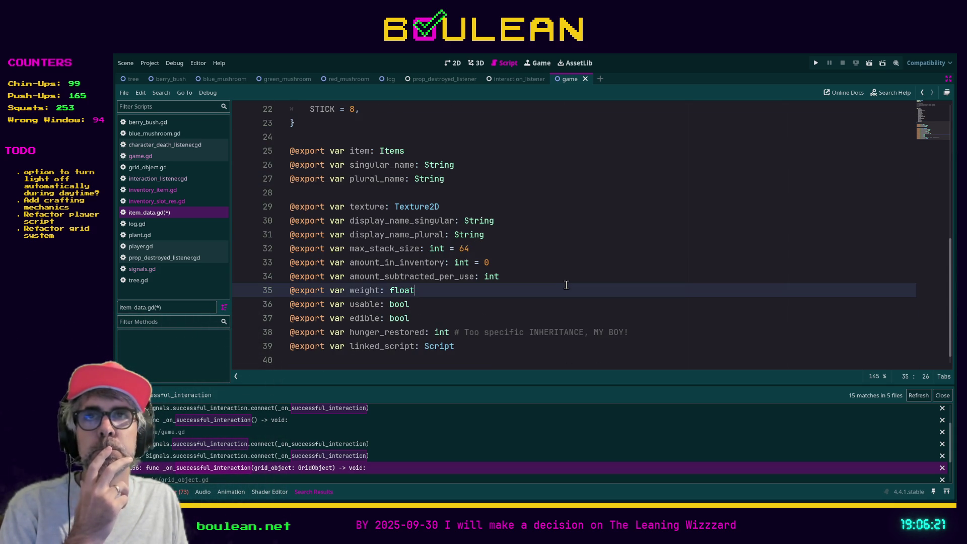
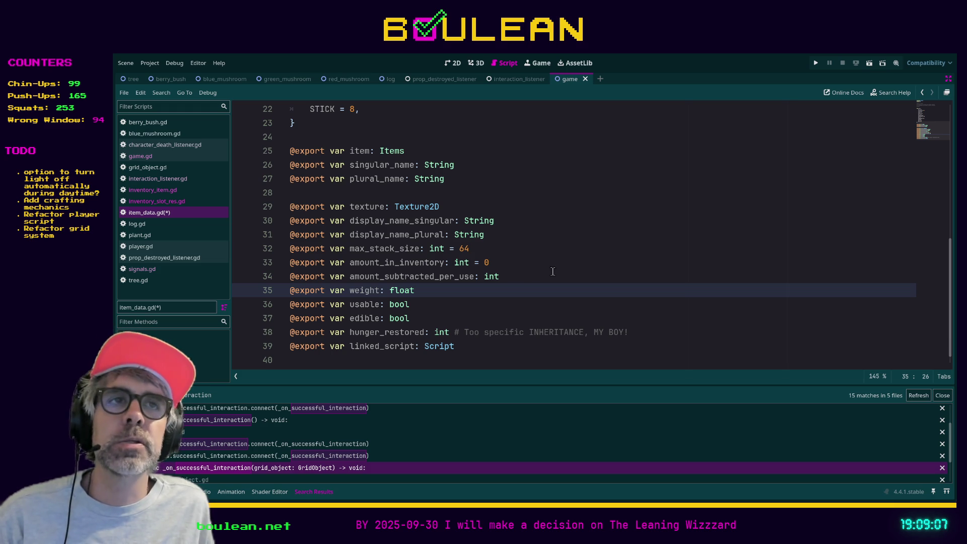
- Append '# Entity' to the class_name ItemData line at the top of item_data.gd, with the caret left before 'Entity'
scroll(565, 273, "up", 4)
scroll(566, 274, "up", 4)
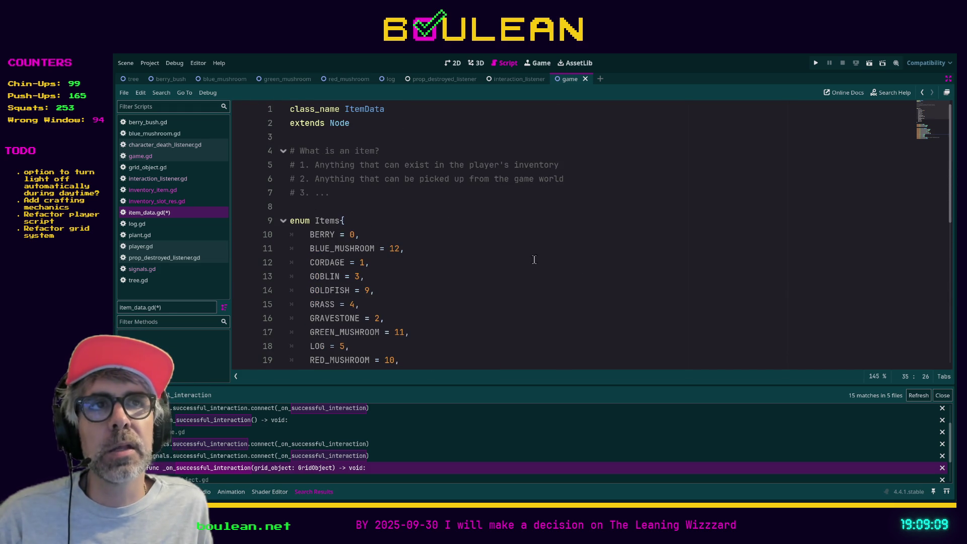
left_click(430, 111)
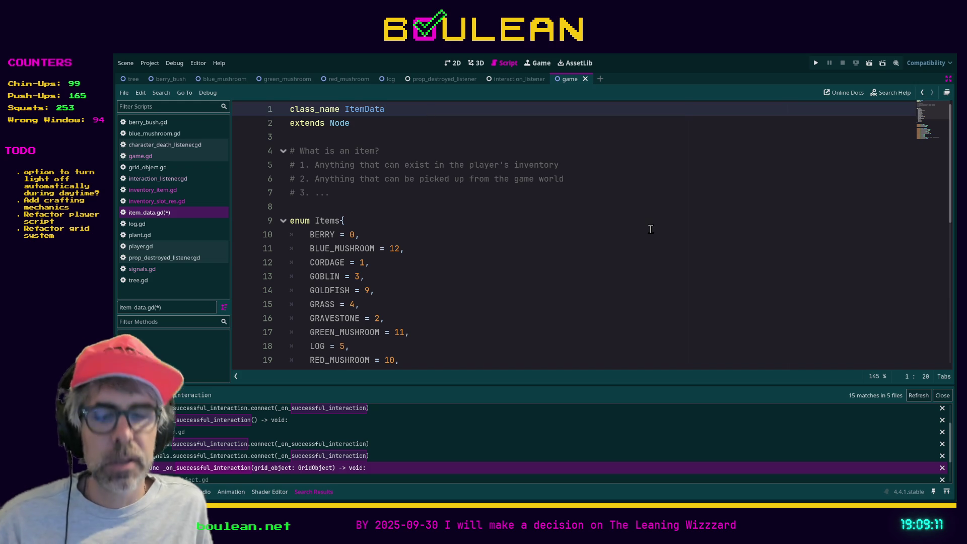
type("# En")
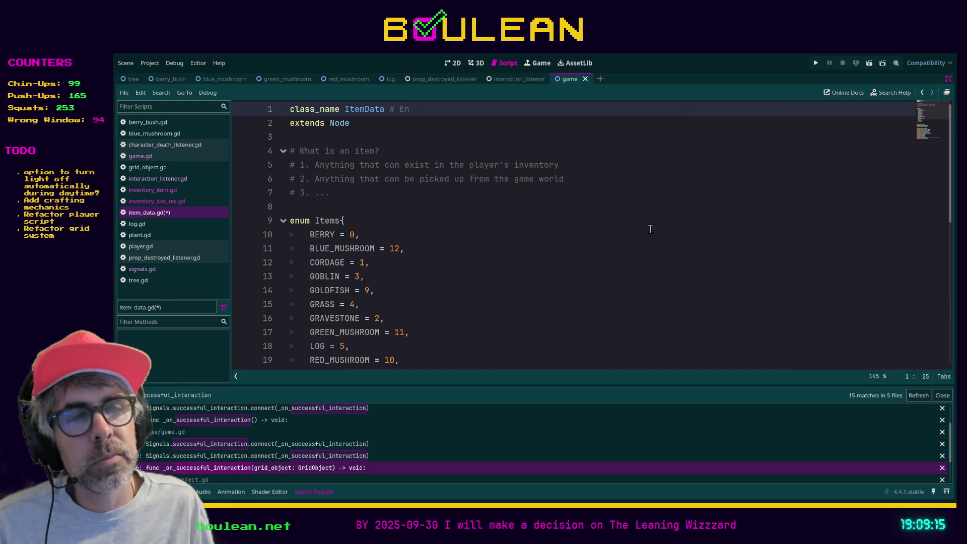
type("tity")
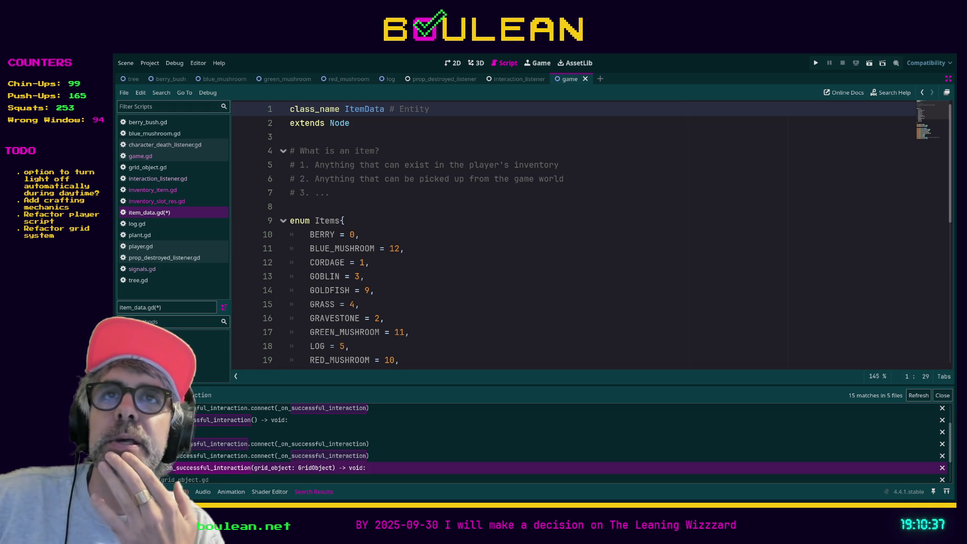
key("ctrl+Left")
- Insert 'Don't call it ' before Entity so line 1's comment reads '# Don't call it Entity'
type("Don't call it")
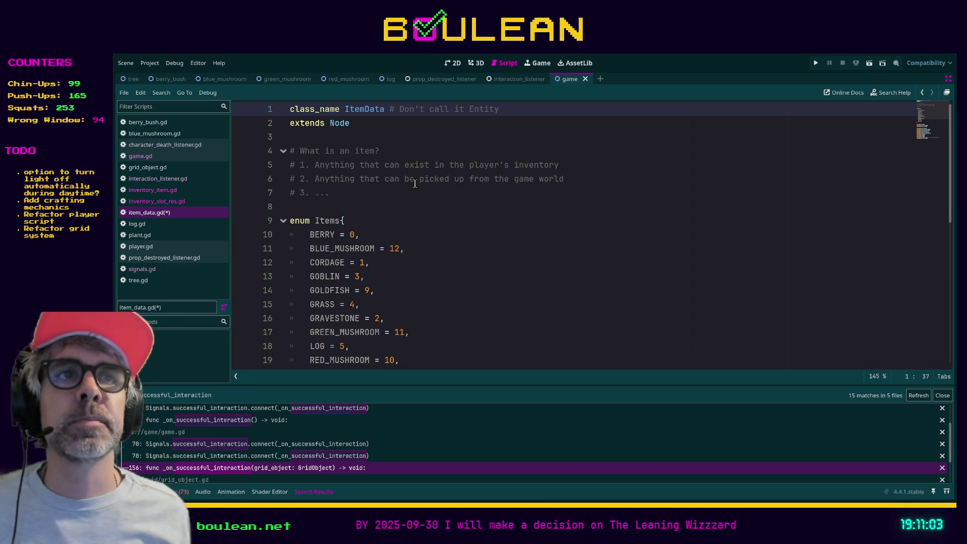
- Comment out the ItemData declaration and add 'class_name Item' on a new line above extends Node
key("ctrl+k")
key("Down")
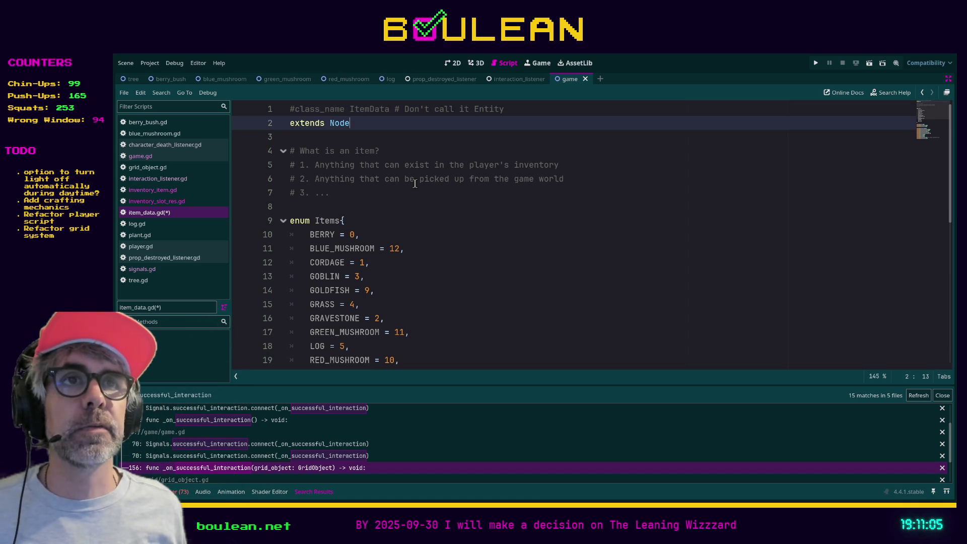
key("ctrl+shift+Return")
type("clas")
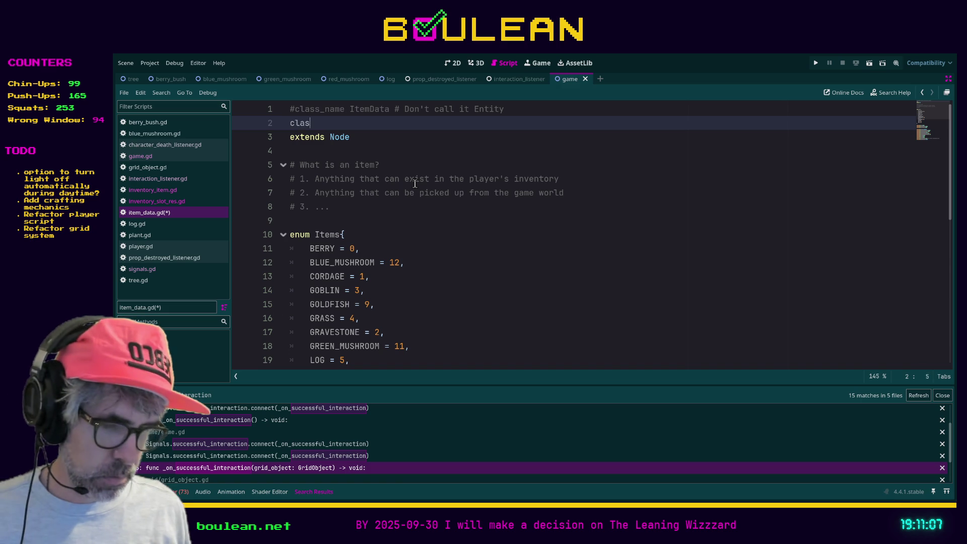
type("s_name Item")
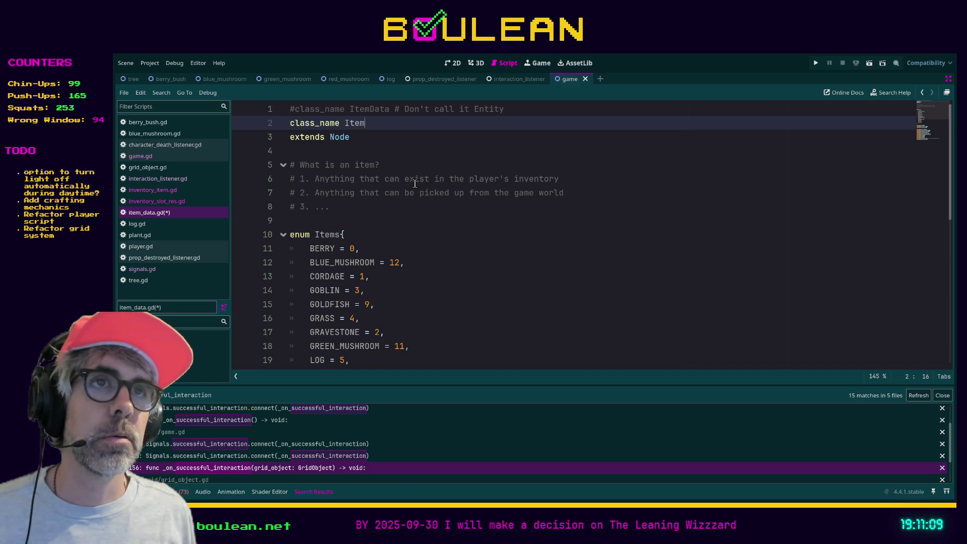
key("Down")
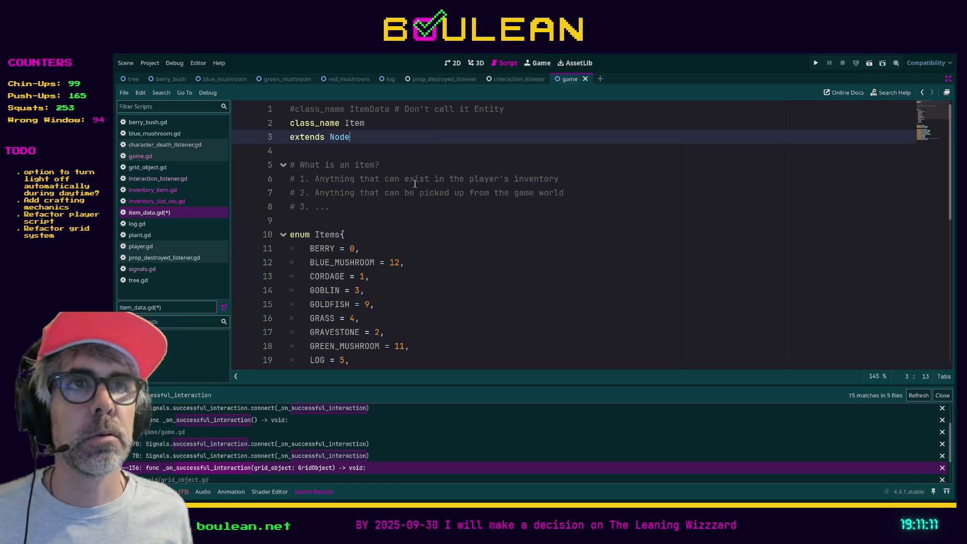
- Save the updated item_data.gd script
scroll(415, 183, "down", 4)
scroll(415, 183, "up", 3)
scroll(415, 183, "down", 4)
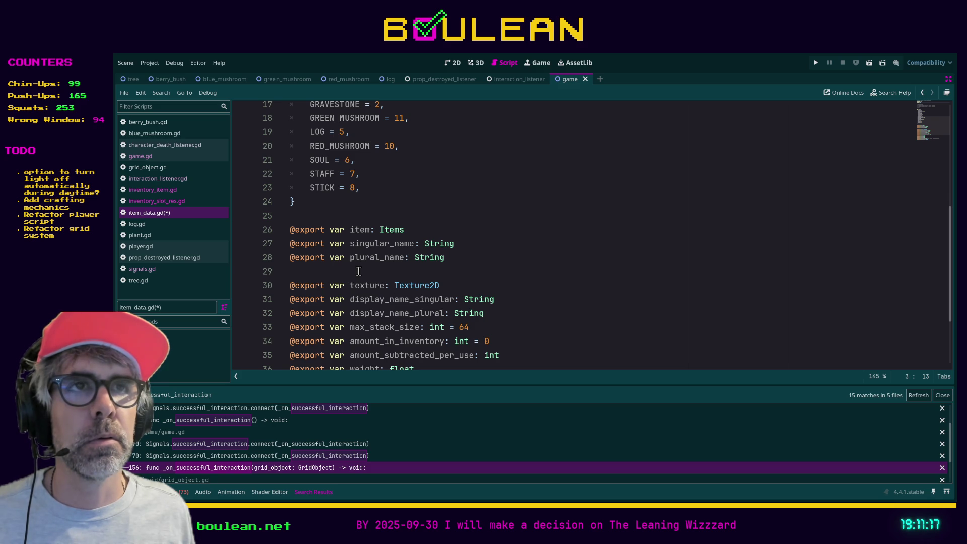
scroll(350, 272, "up", 5)
left_click(498, 270)
key("ctrl+s")
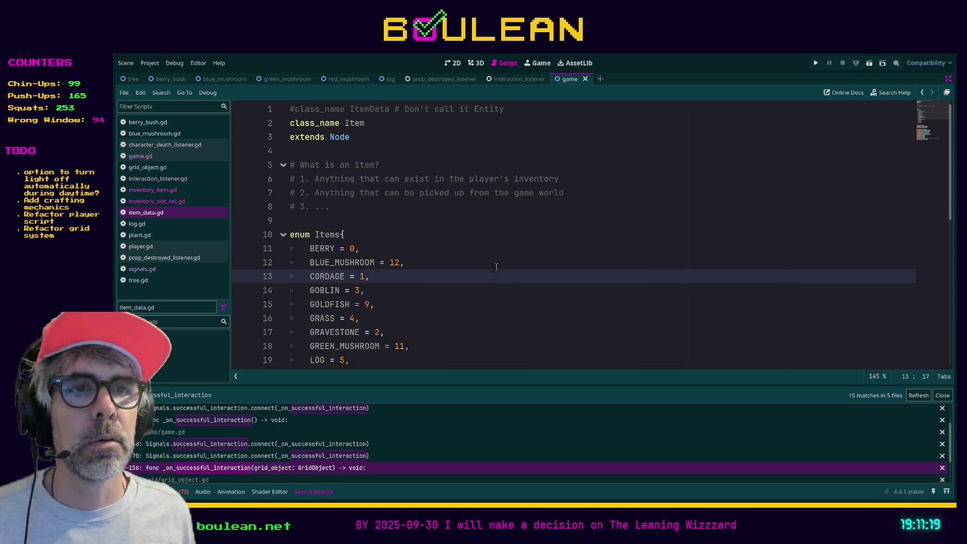
left_click(381, 122)
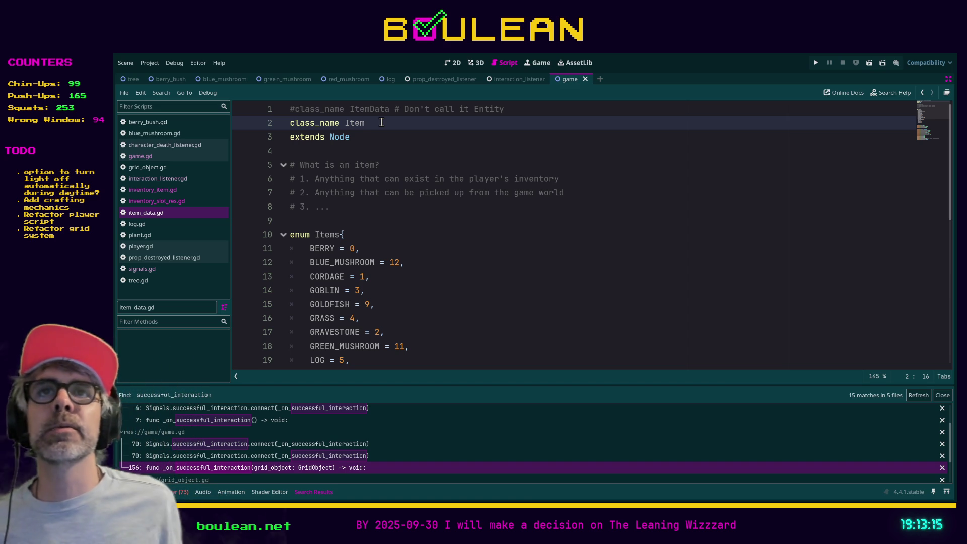
- Save item_data.gd and review the Items enum entries such as GOBLIN, GRASS and CORDAGE
left_click(379, 224)
key("ctrl+s")
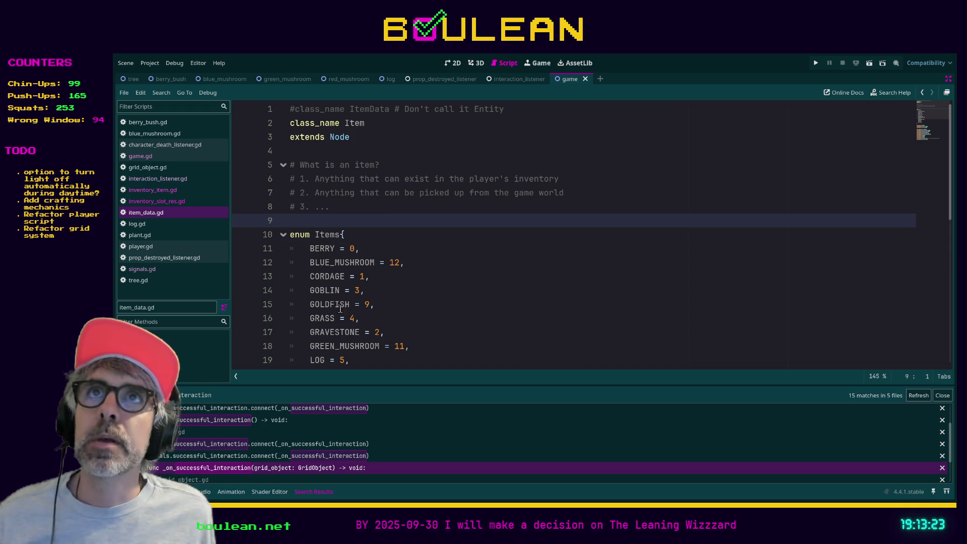
left_click(416, 293)
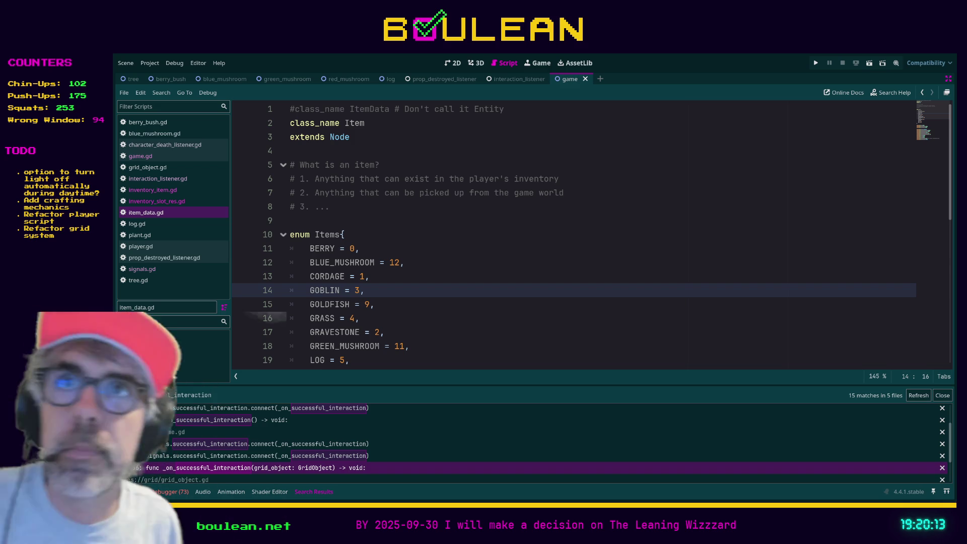
left_click(437, 314)
scroll(437, 315, "down", 1)
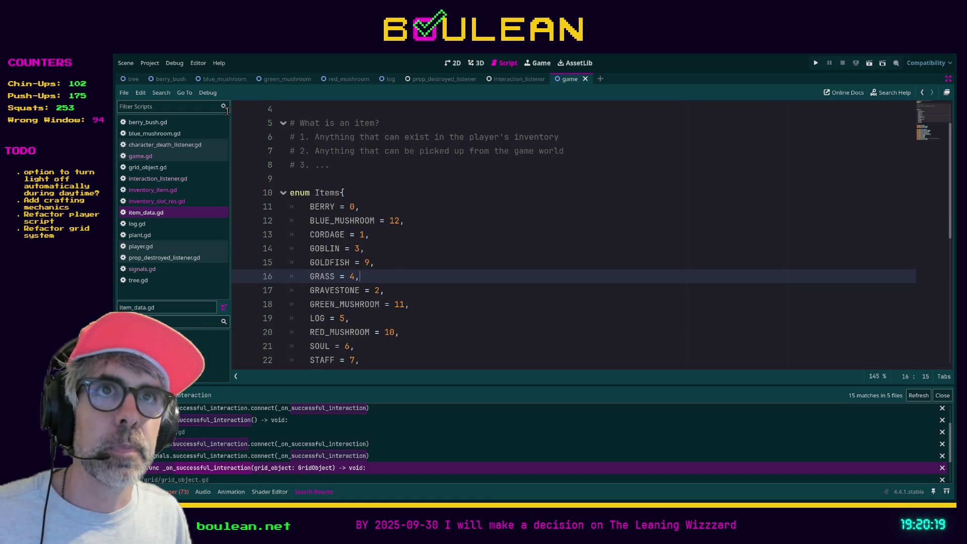
left_click(544, 233)
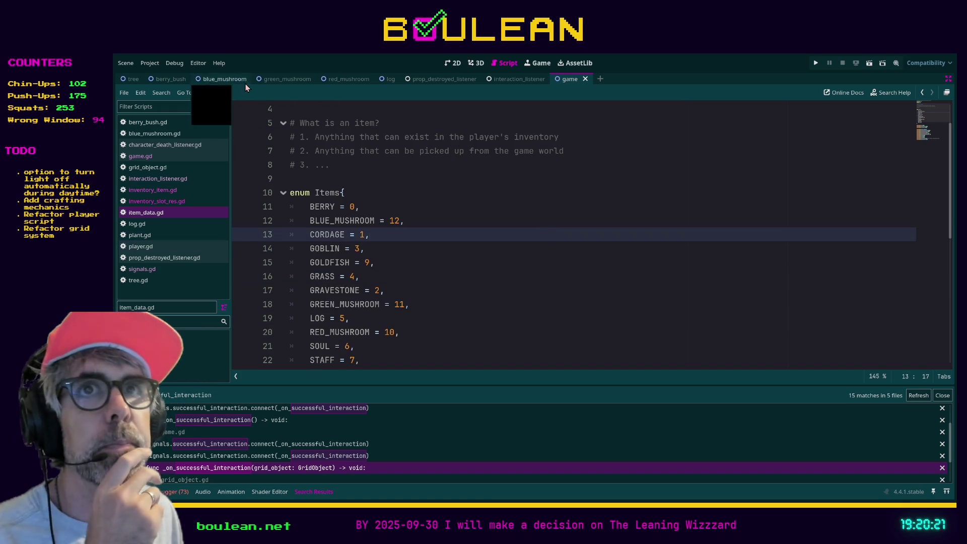
left_click(558, 198)
key("ctrl+shift+F11")
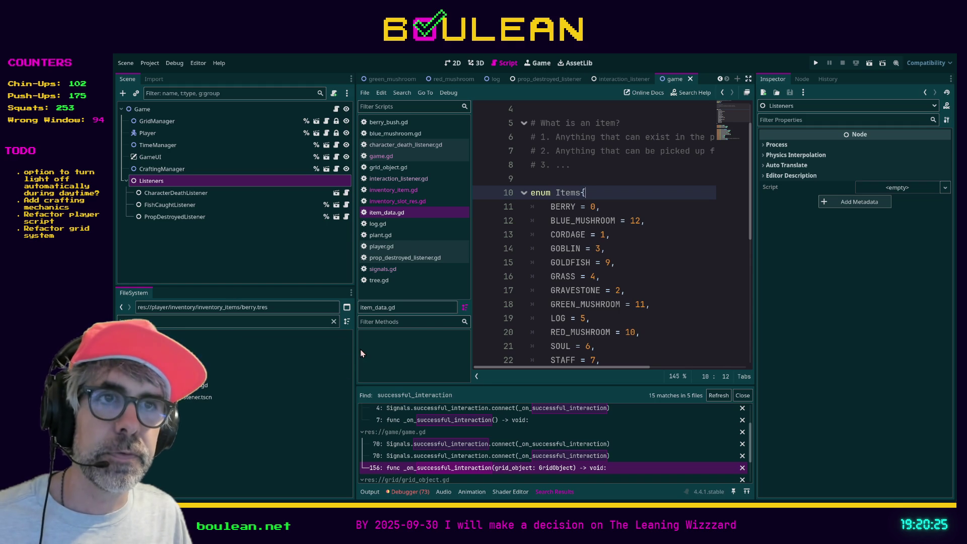
left_click_drag(355, 286, 246, 368)
left_click(246, 362)
left_click(249, 321)
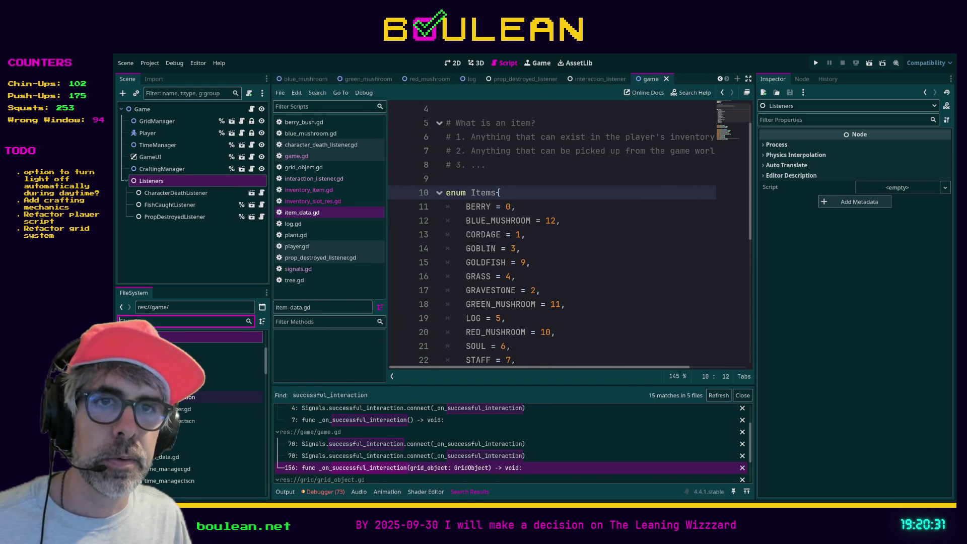
scroll(227, 403, "up", 2)
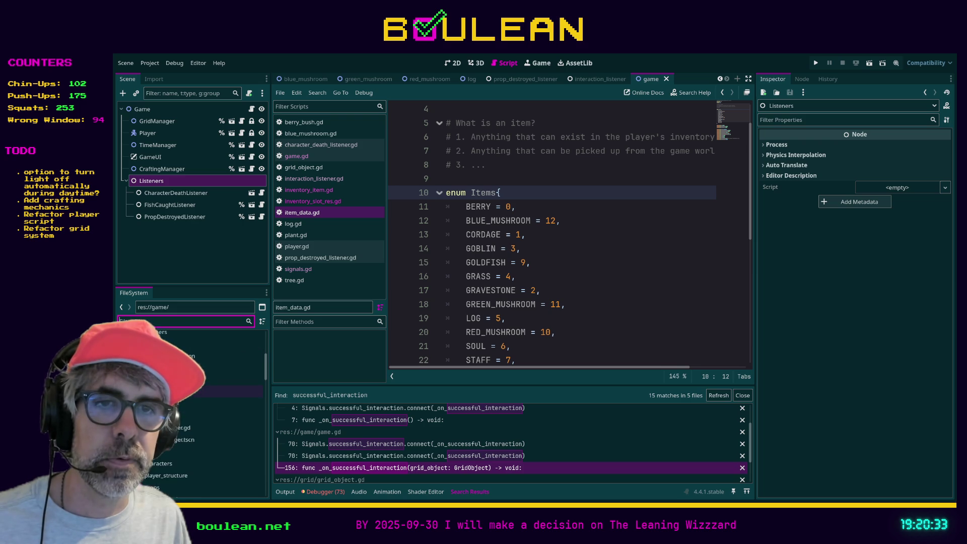
left_click(266, 341)
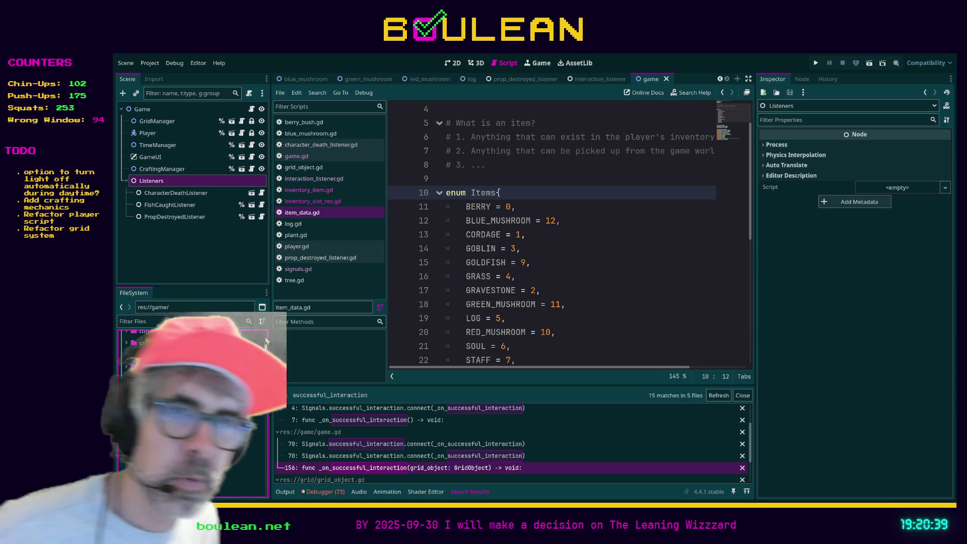
left_click(201, 414)
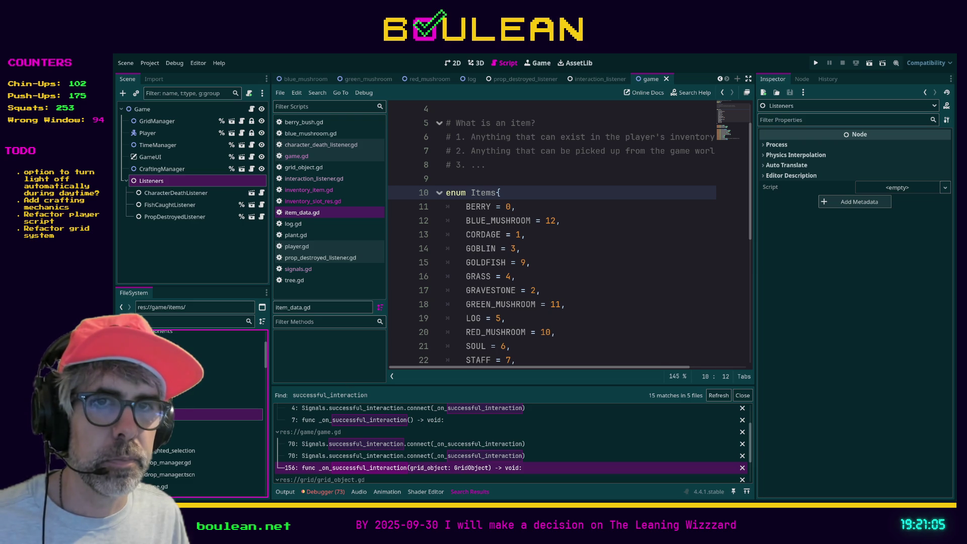
- In item_res.gd, add 'class_name ItemRes', change the base to extends Resource, and save
double_click(217, 427)
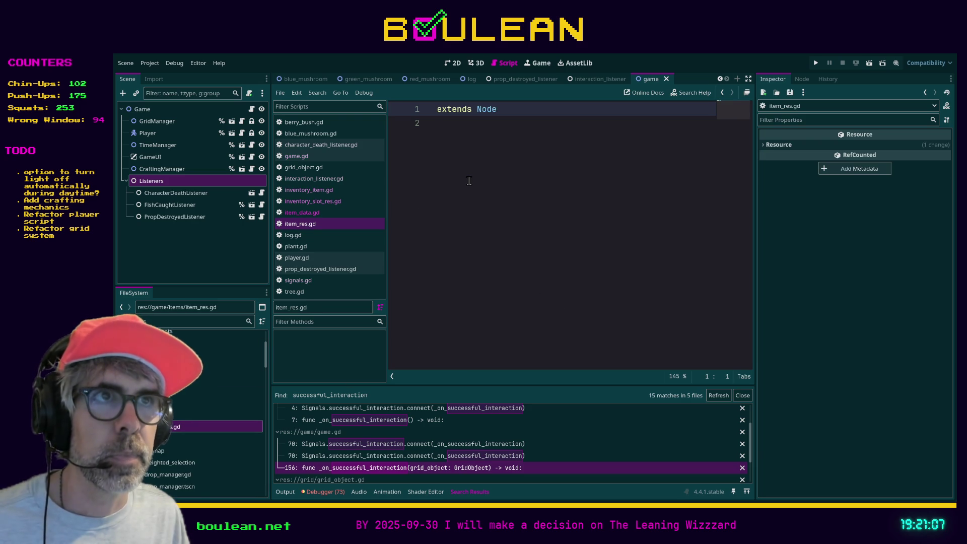
key("End")
key("Return")
key("Up")
type("lass_name ItemRes")
key("Down")
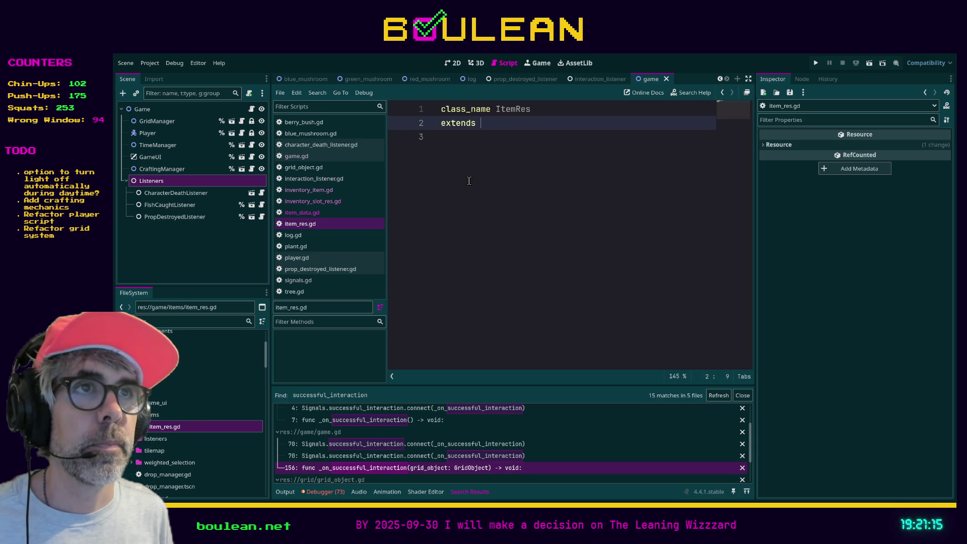
type("Resource")
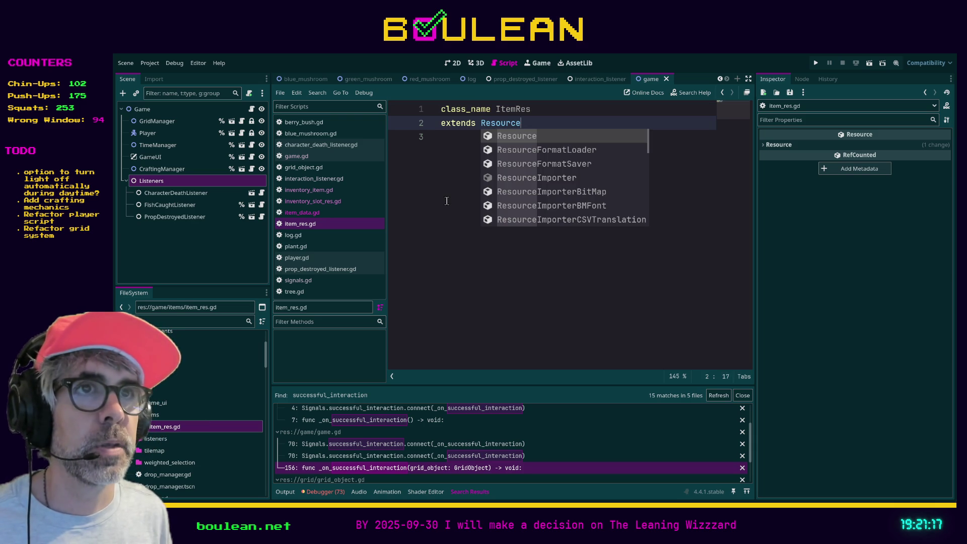
key("Escape")
key("Down")
key("Return")
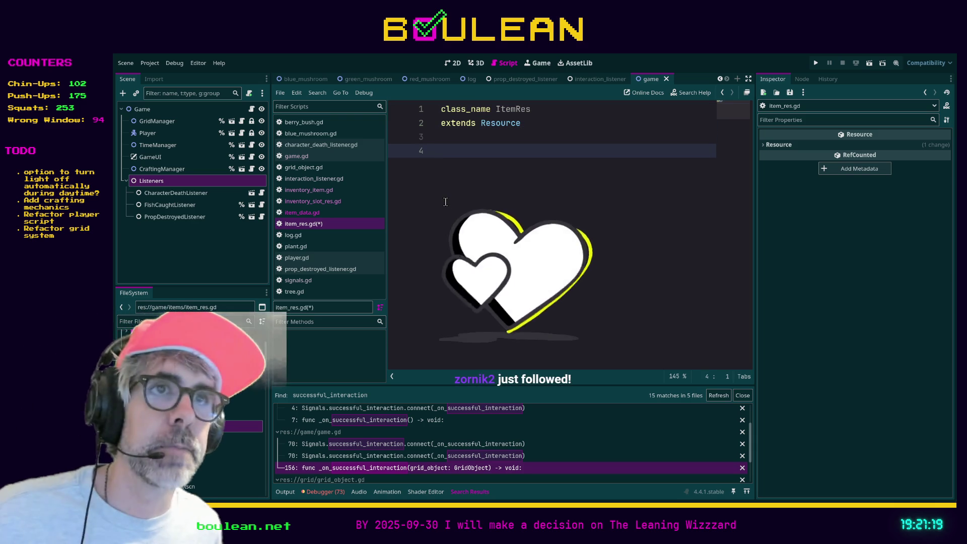
key("ctrl+s")
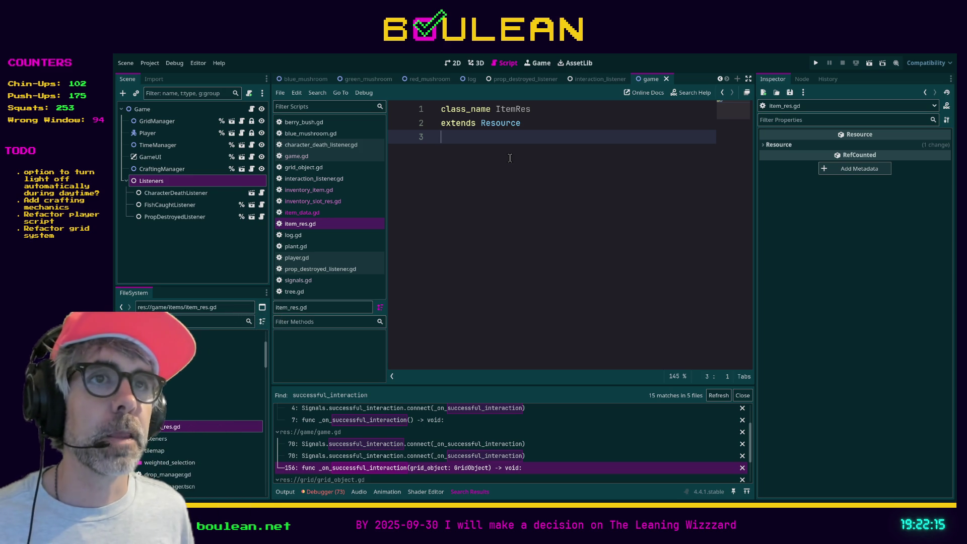
left_click(303, 212)
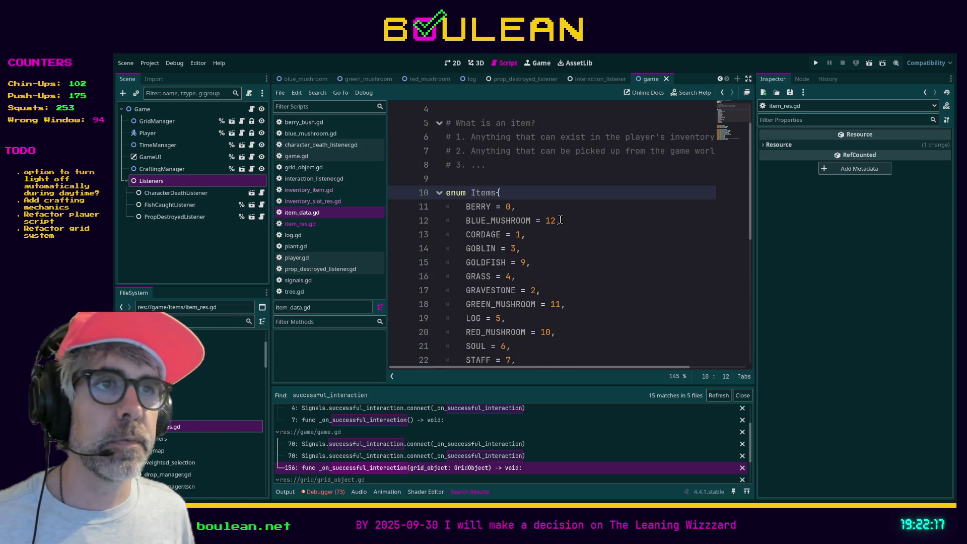
- Copy the Items enum block from item_data.gd and paste it into item_res.gd
scroll(556, 222, "down", 3)
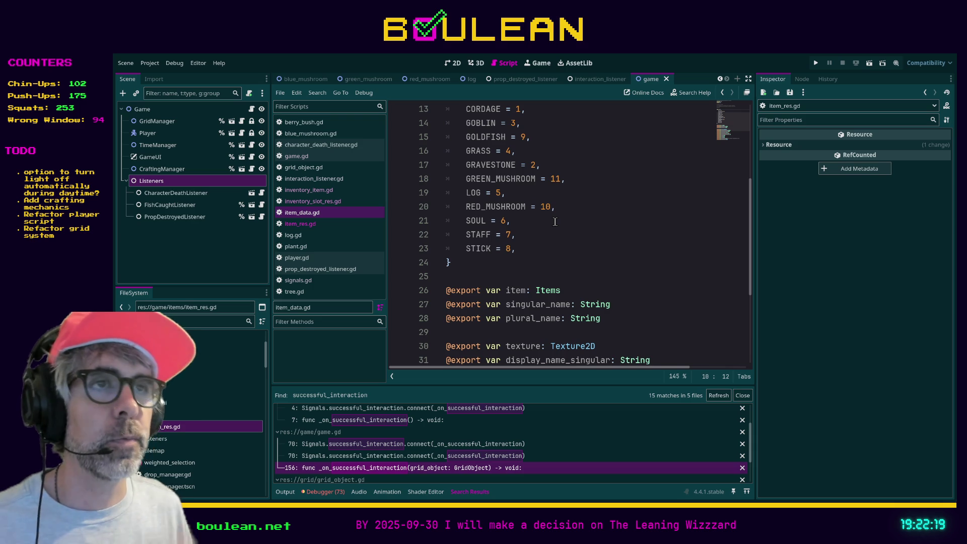
scroll(529, 256, "up", 1)
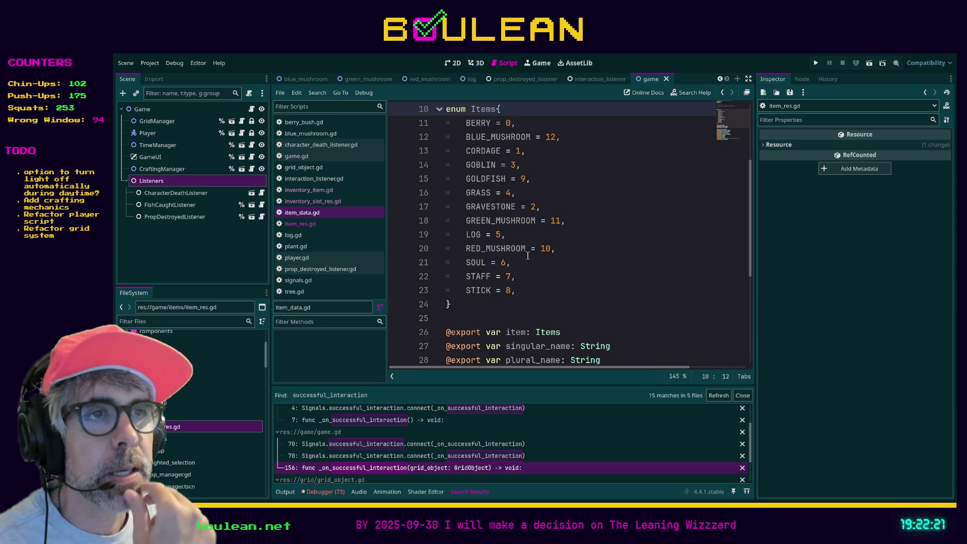
left_click_drag(473, 305, 446, 109)
key("ctrl+c")
scroll(620, 264, "up", 1)
scroll(620, 264, "up", 1)
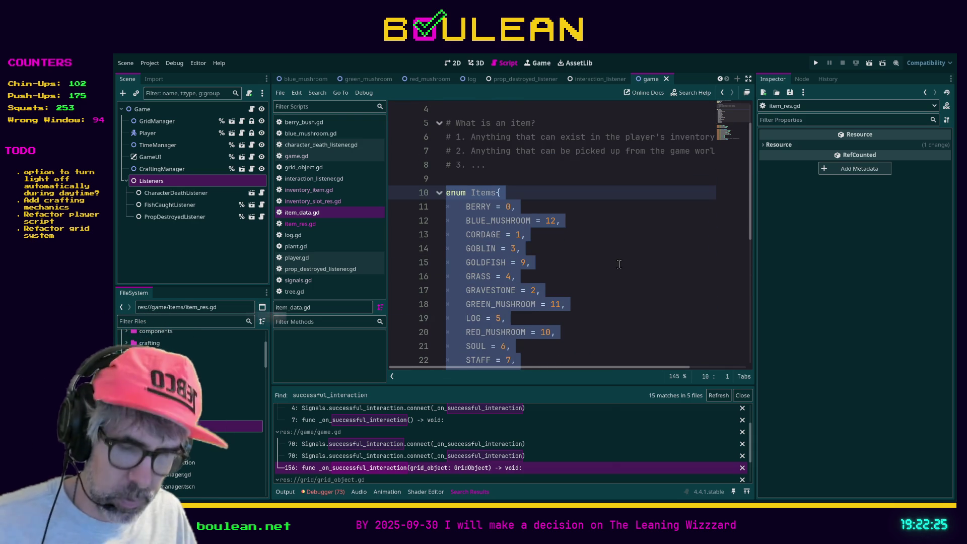
left_click(301, 223)
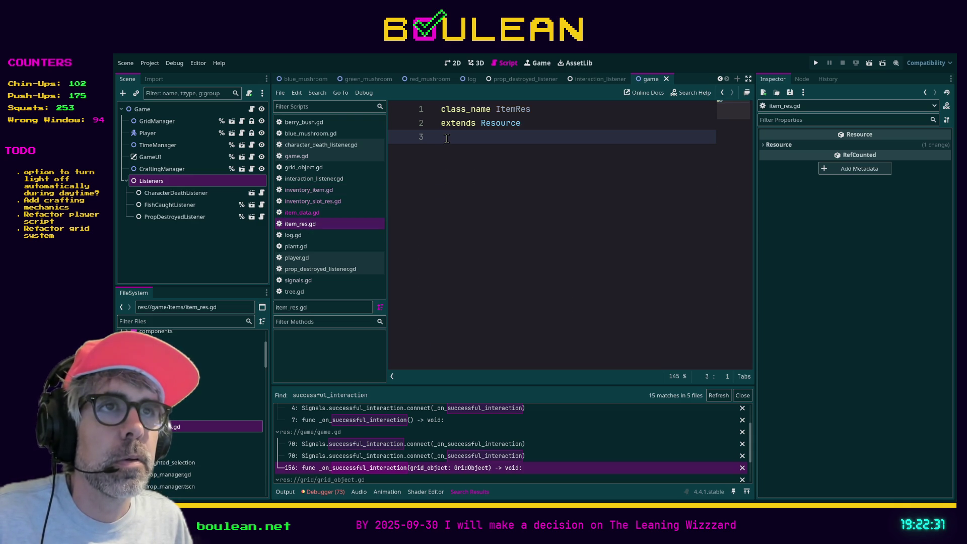
key("Return")
key("ctrl+v")
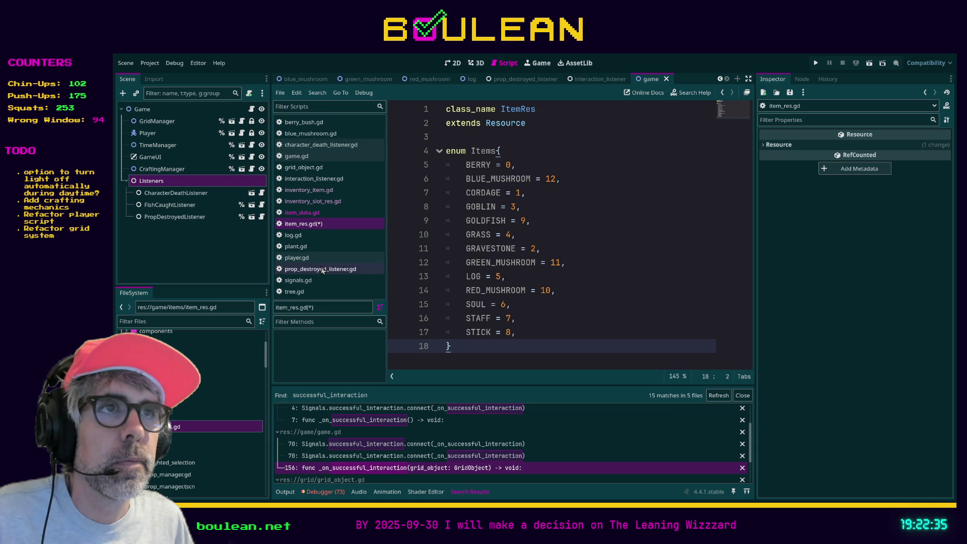
- Copy the exported item variables from item_data.gd below the enum in item_res.gd and save
left_click(315, 217)
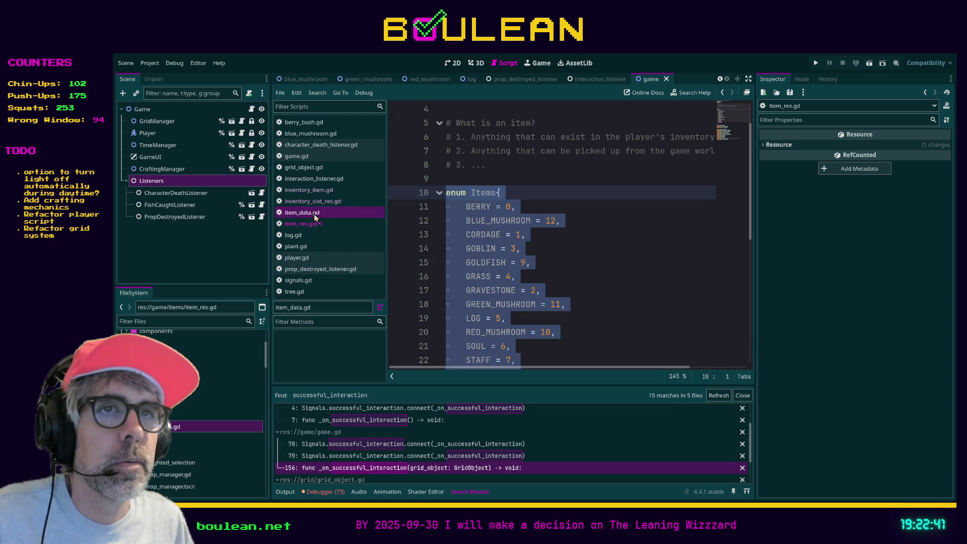
scroll(504, 212, "down", 1)
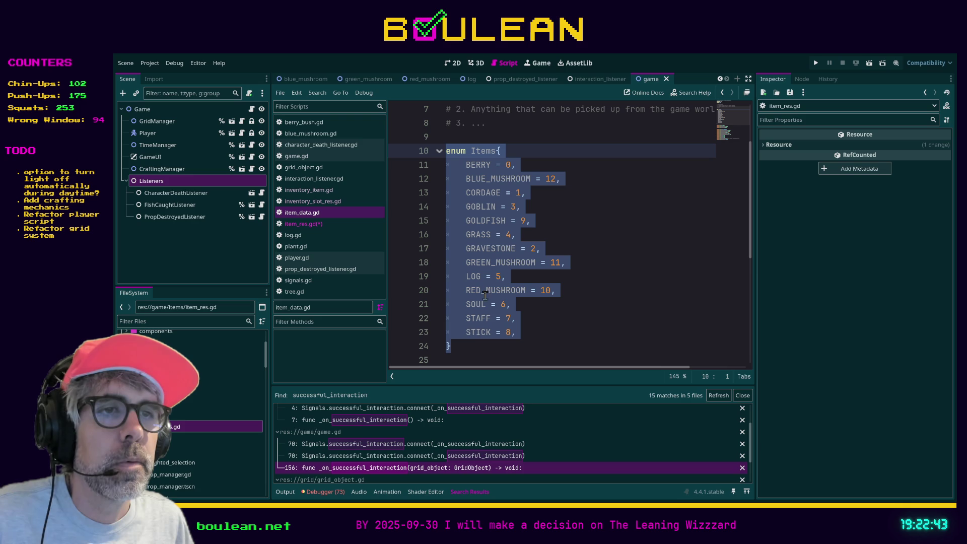
left_click(466, 347)
scroll(453, 282, "down", 3)
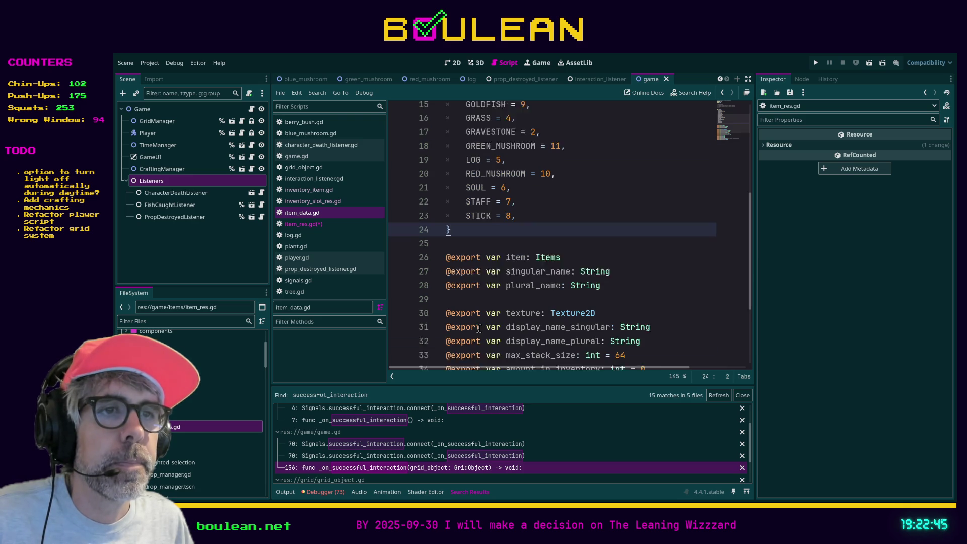
left_click(445, 250)
scroll(448, 252, "down", 3)
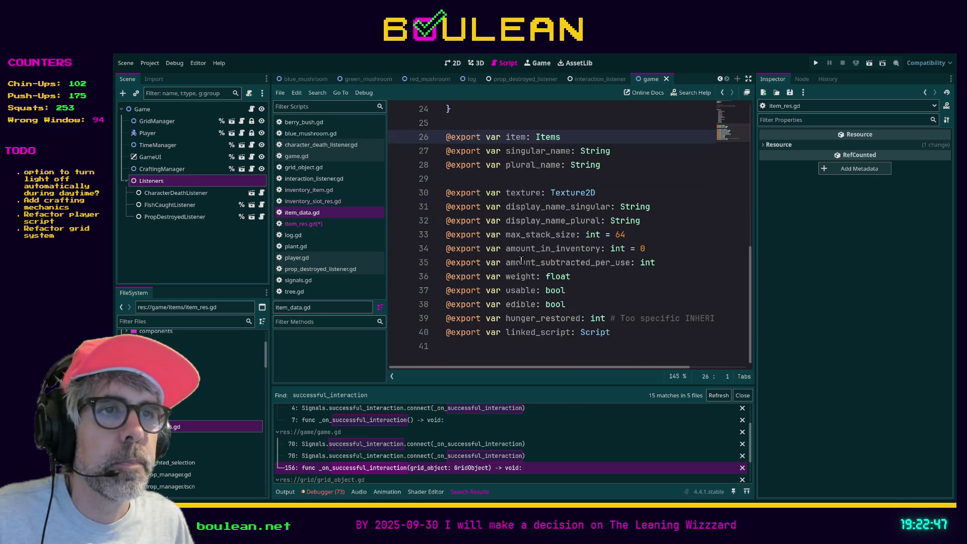
left_click(654, 338, "shift")
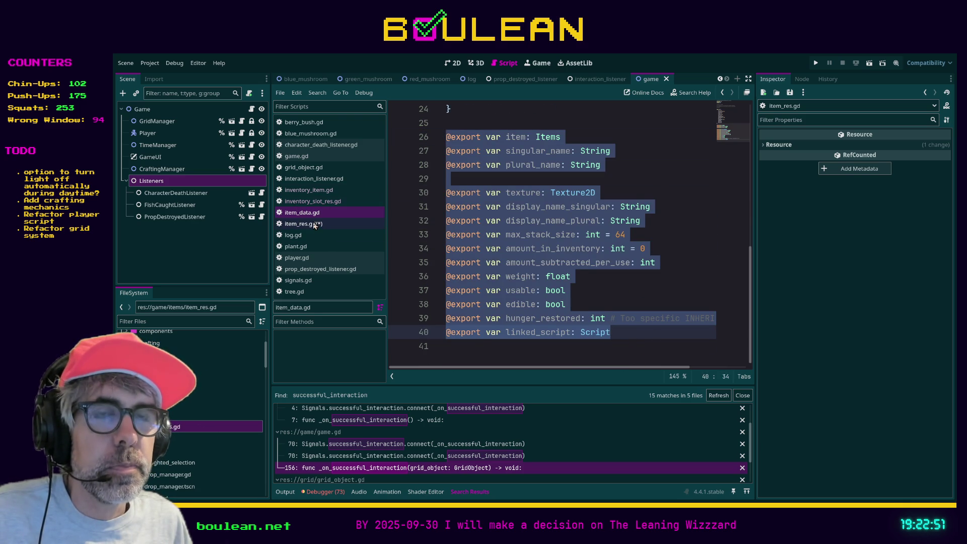
left_click(304, 224)
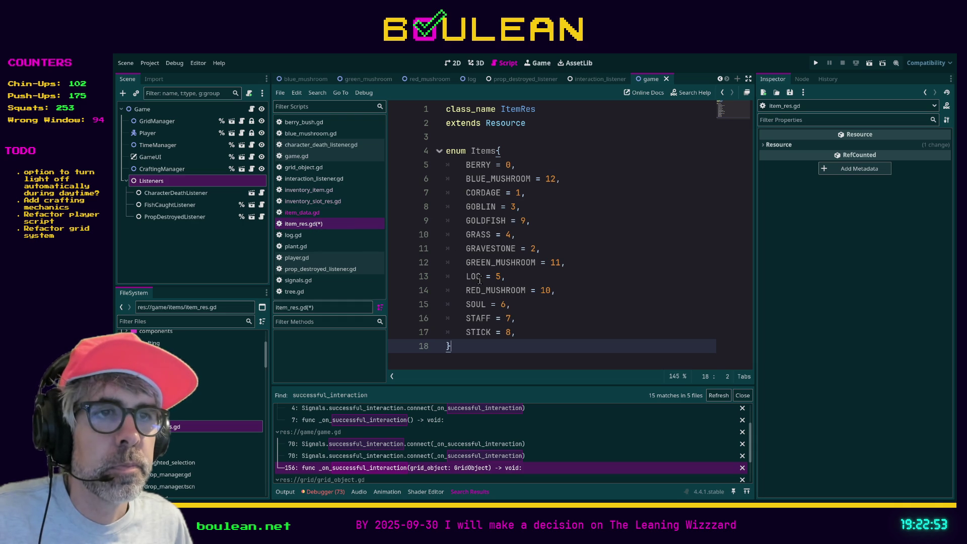
key("Return")
key("Return")
key("ctrl+v")
scroll(504, 278, "up", 5)
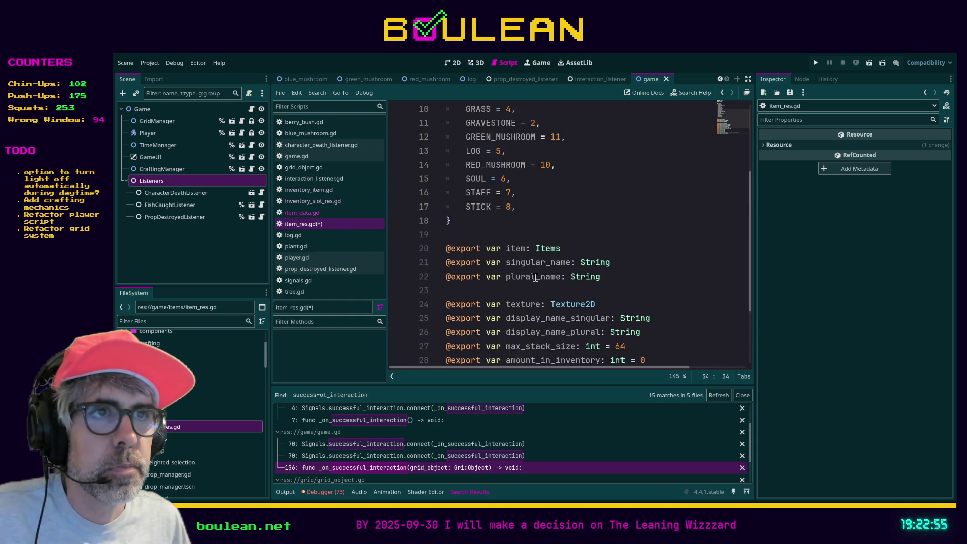
scroll(536, 276, "down", 5)
key("Up")
key("Up")
key("ctrl+s")
- Rename dummy_resource.tres in the game/items folder to _dummy_resource.tres
left_click(198, 419)
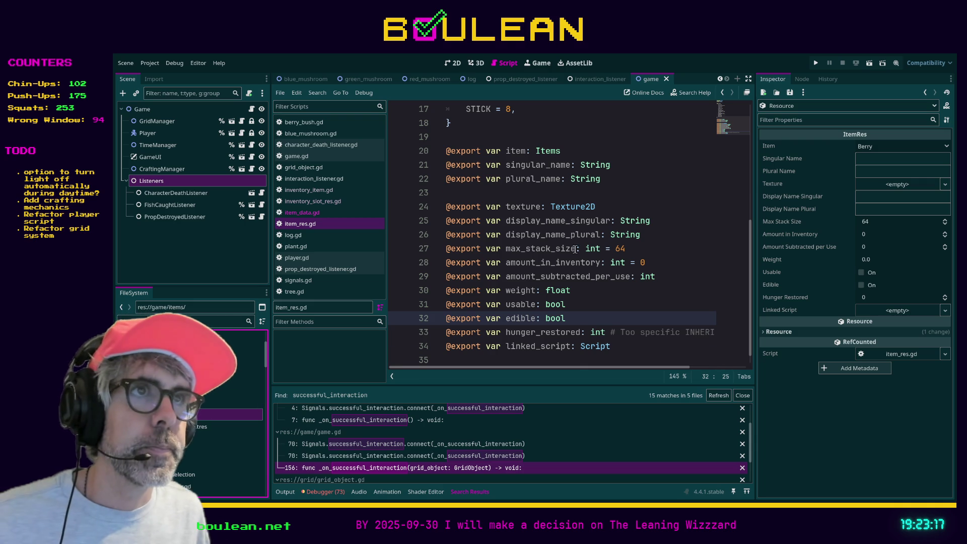
scroll(429, 345, "up", 5)
left_click(212, 447)
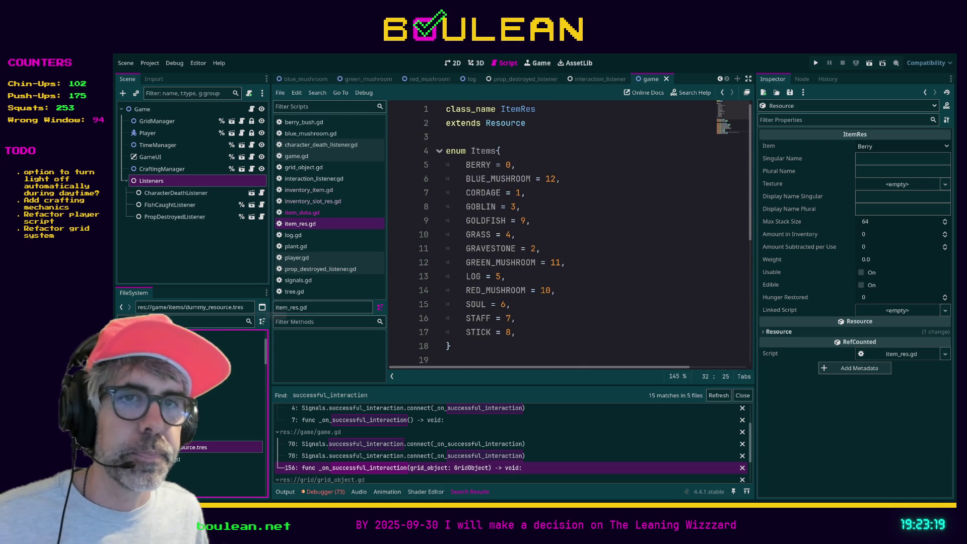
key("F2")
key("Home")
type("_")
key("Return")
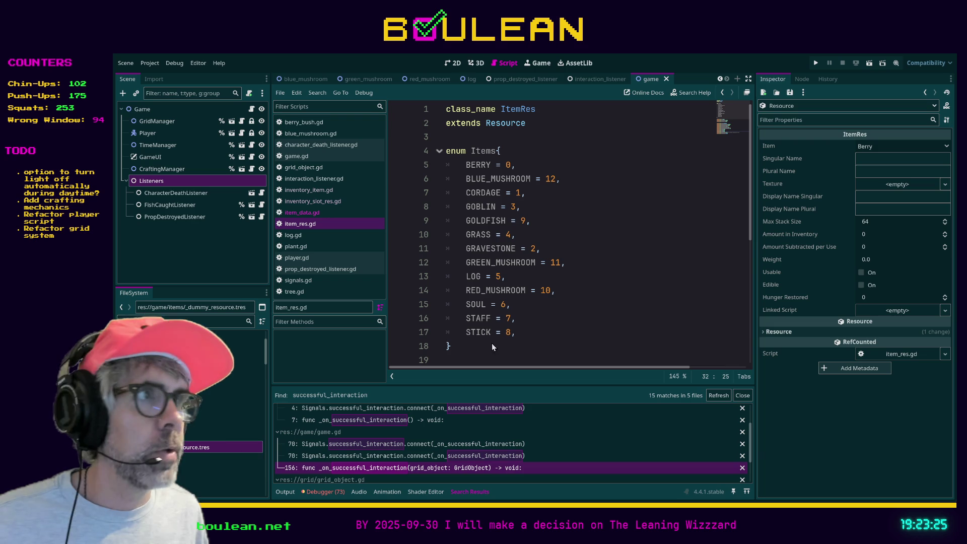
- Change the dummy resource's Item from Berry to Green Mushroom in the Inspector
left_click(870, 153)
left_click(872, 146)
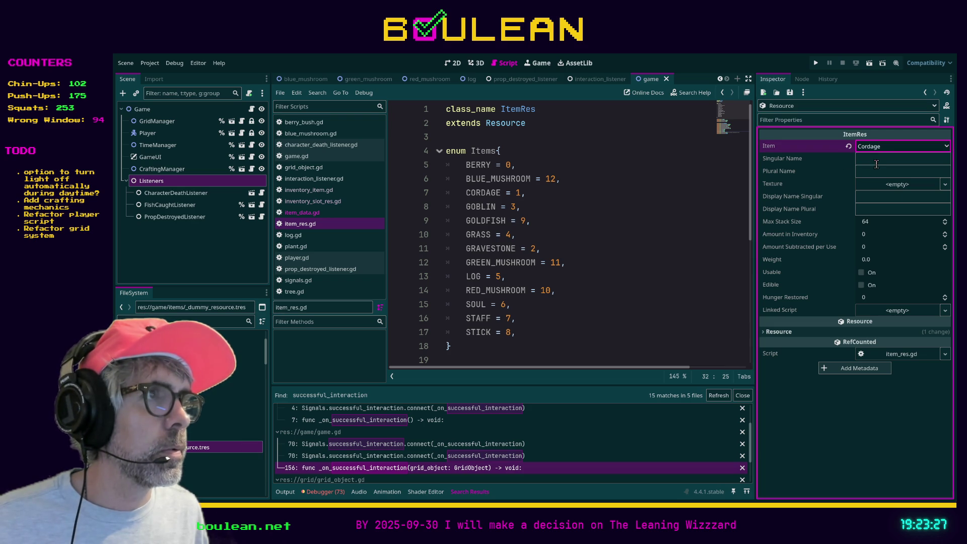
left_click(872, 190)
left_click(874, 146)
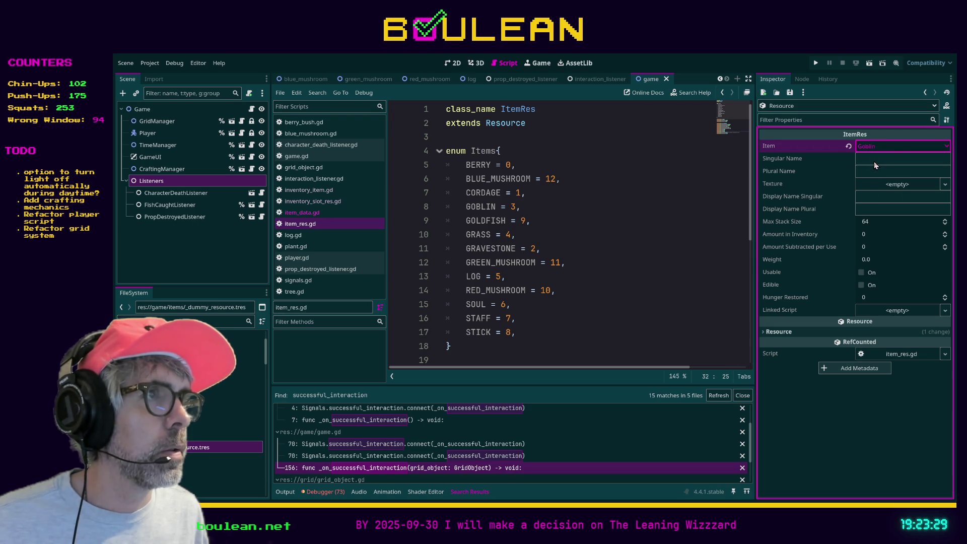
left_click(868, 234)
- Review the exported properties in item_res.gd, selecting the edible export line
left_click(630, 212)
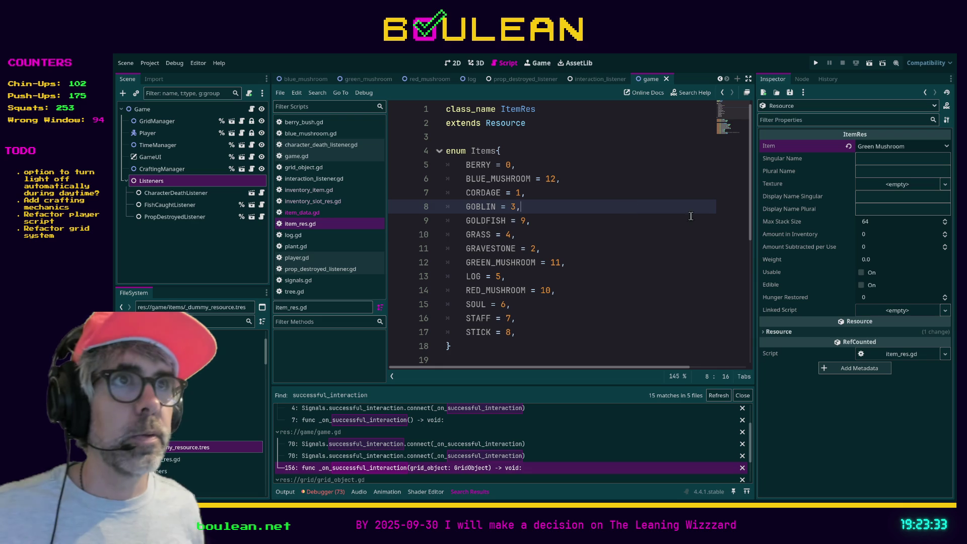
key("Down")
key("Down")
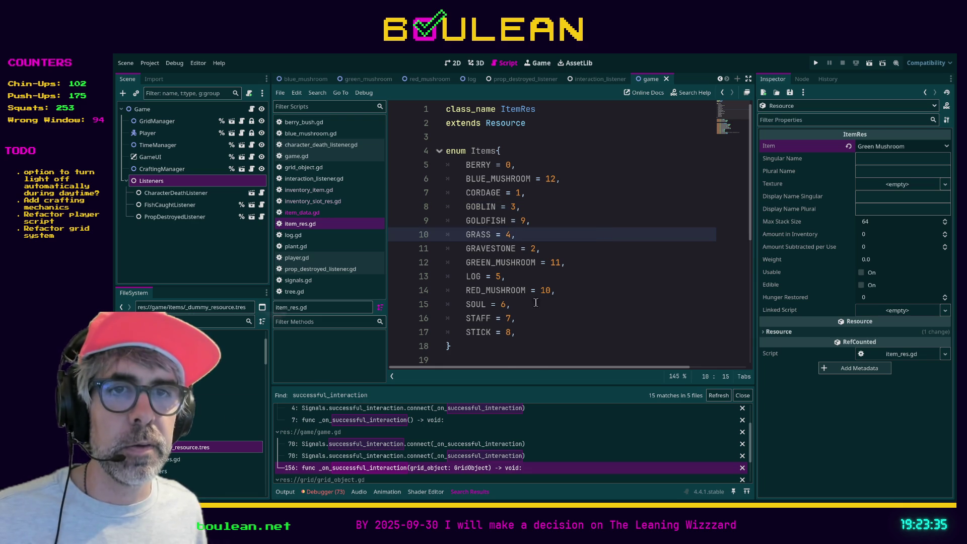
scroll(542, 311, "down", 1)
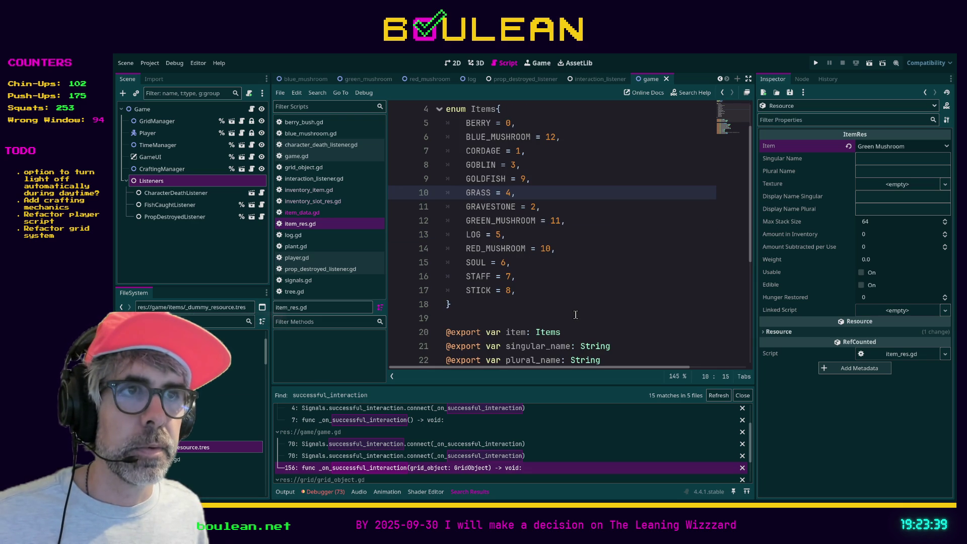
scroll(569, 315, "down", 5)
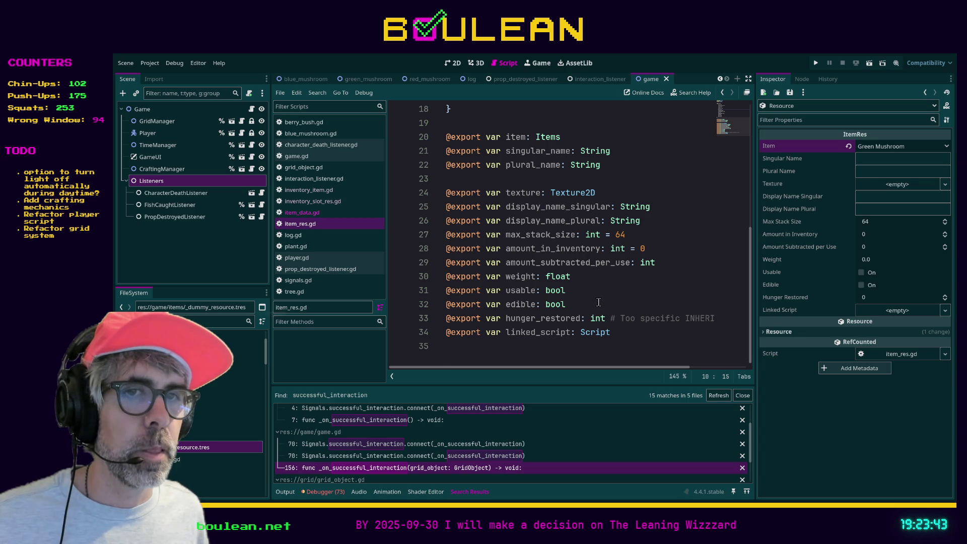
left_click(601, 302)
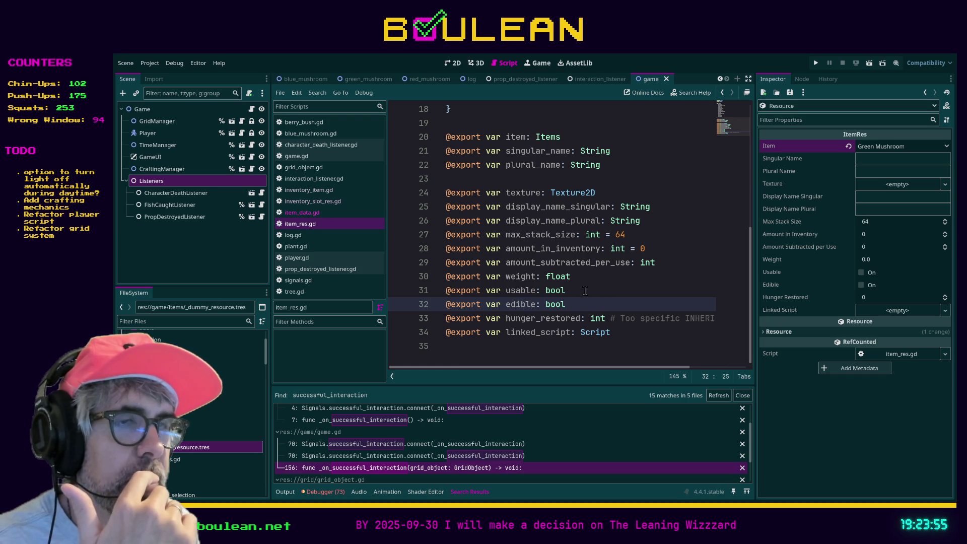
left_click_drag(567, 305, 446, 305)
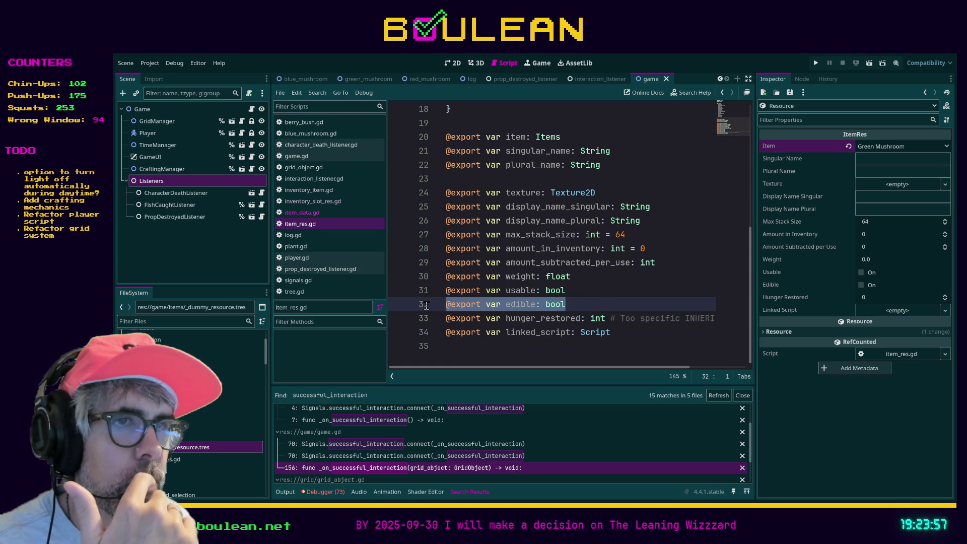
left_click_drag(567, 304, 435, 308)
left_click(566, 305)
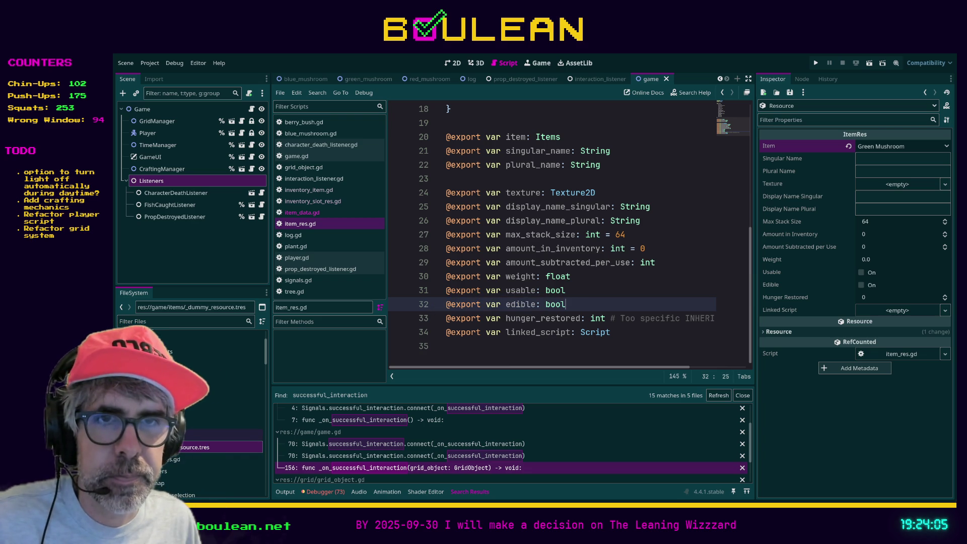
- Open food_item_res.gd from the items folder
left_click(222, 434)
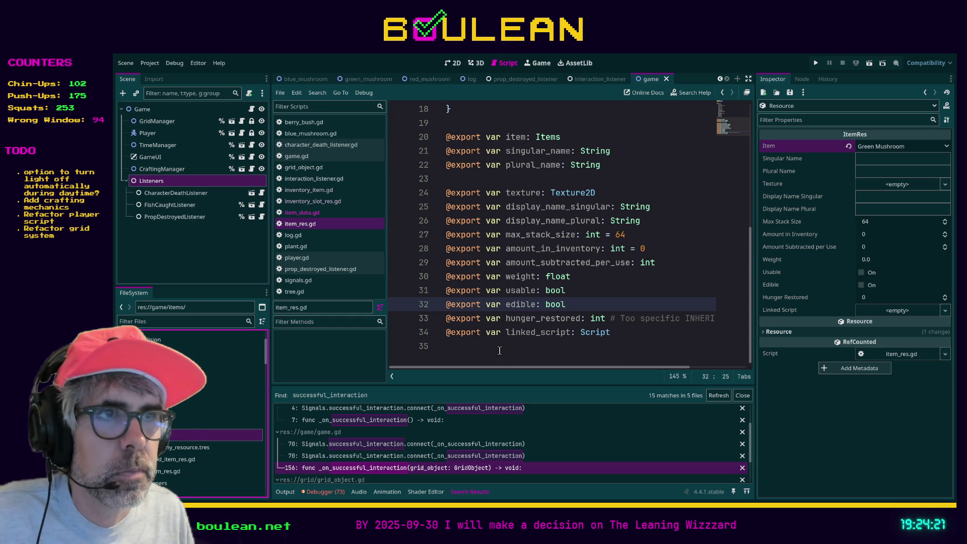
left_click(177, 459)
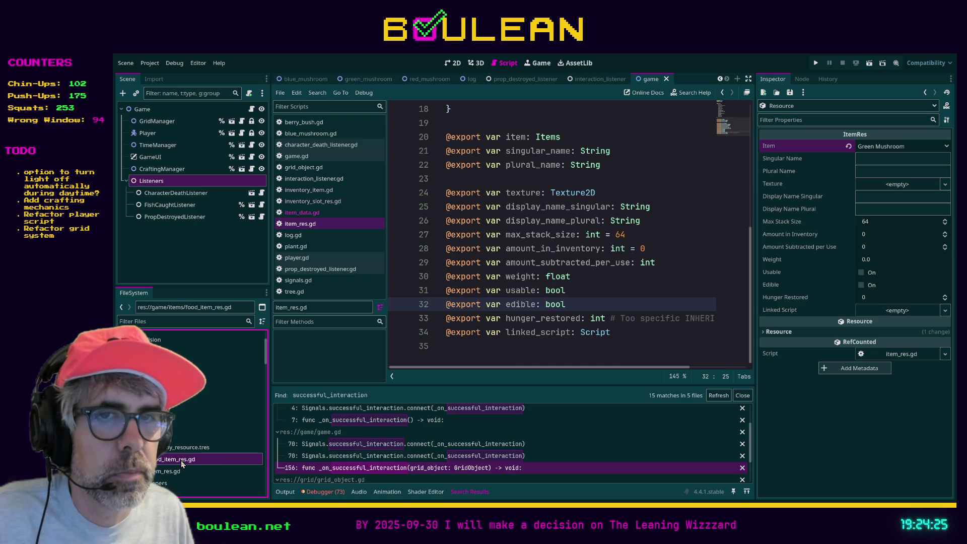
double_click(180, 460)
- Make food_item_res.gd extend ItemRes and add 'class_name FoodItemRes' as its first line
double_click(487, 109)
type("Item")
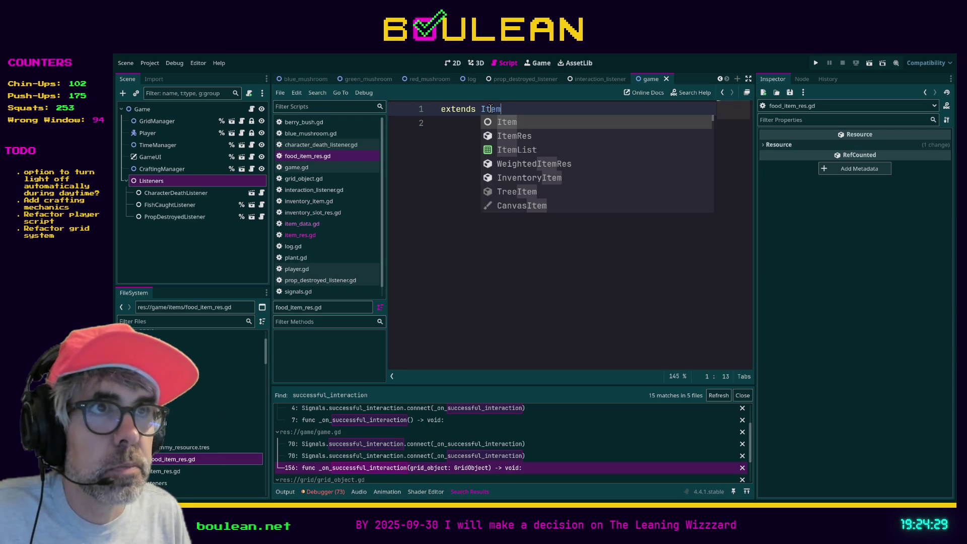
key("Down")
key("Return")
key("Home")
key("Return")
key("Up")
type("class_")
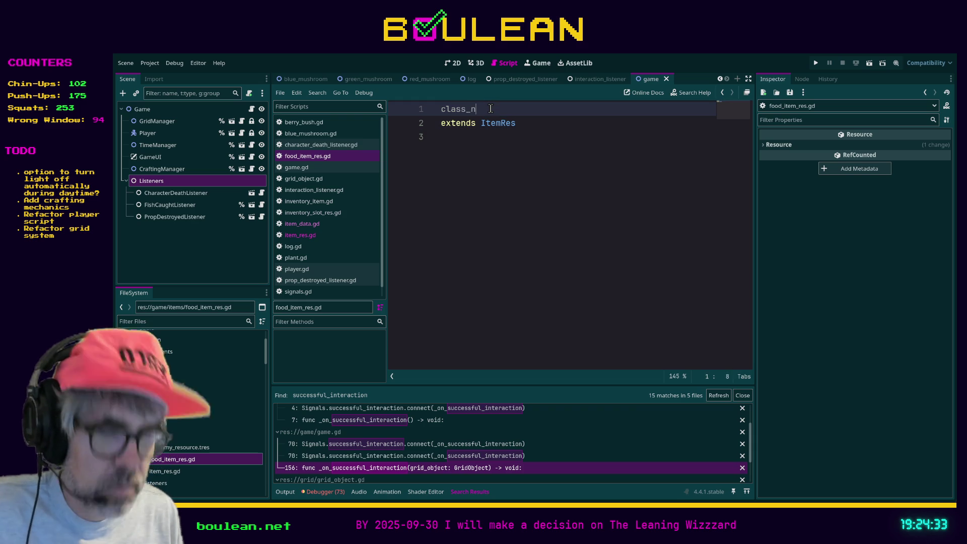
type("name Foo")
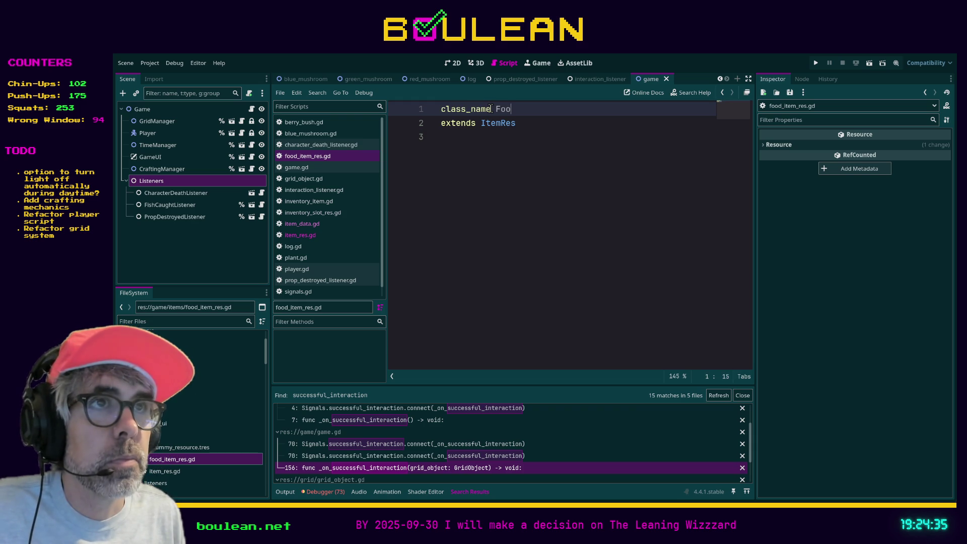
type("dItemRes")
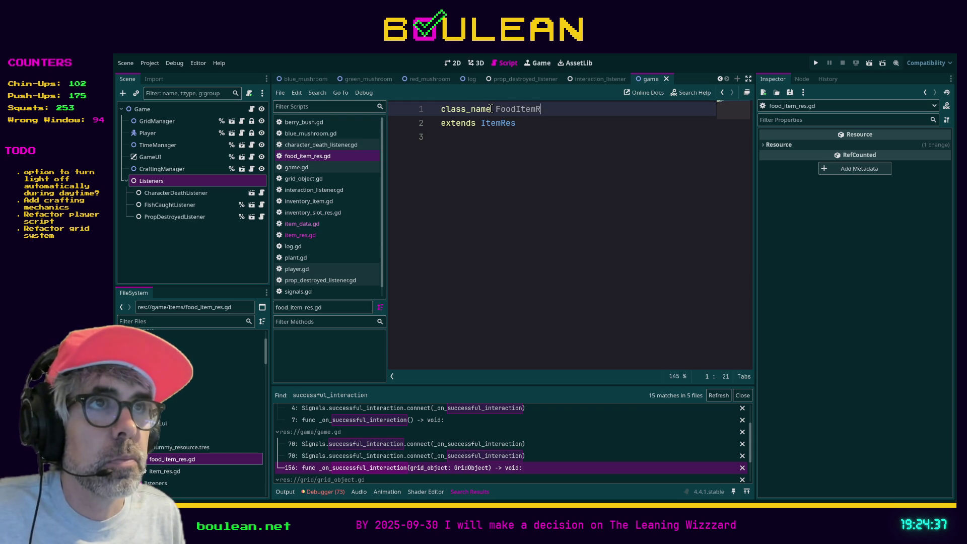
left_click(575, 189)
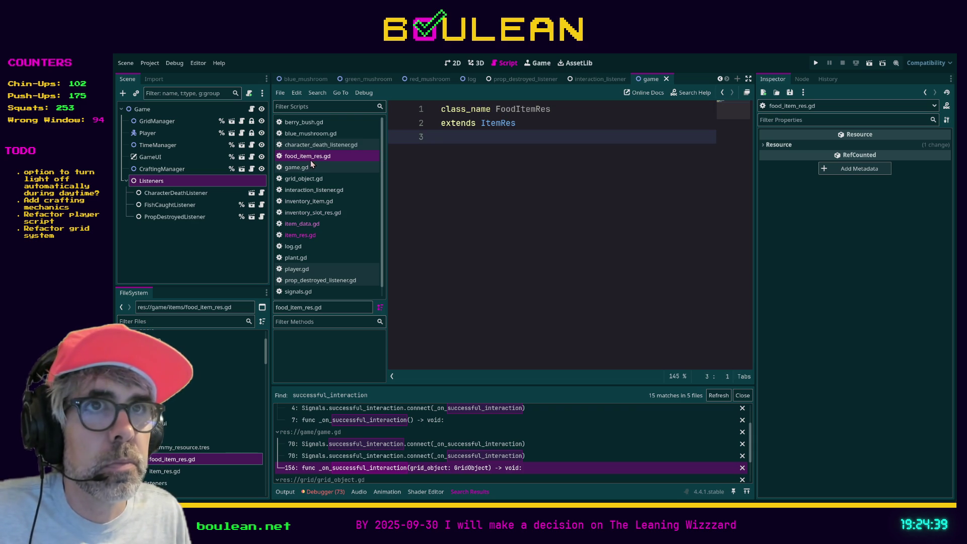
- Move the edible and hunger_restored exports from item_res.gd into food_item_res.gd
left_click(314, 236)
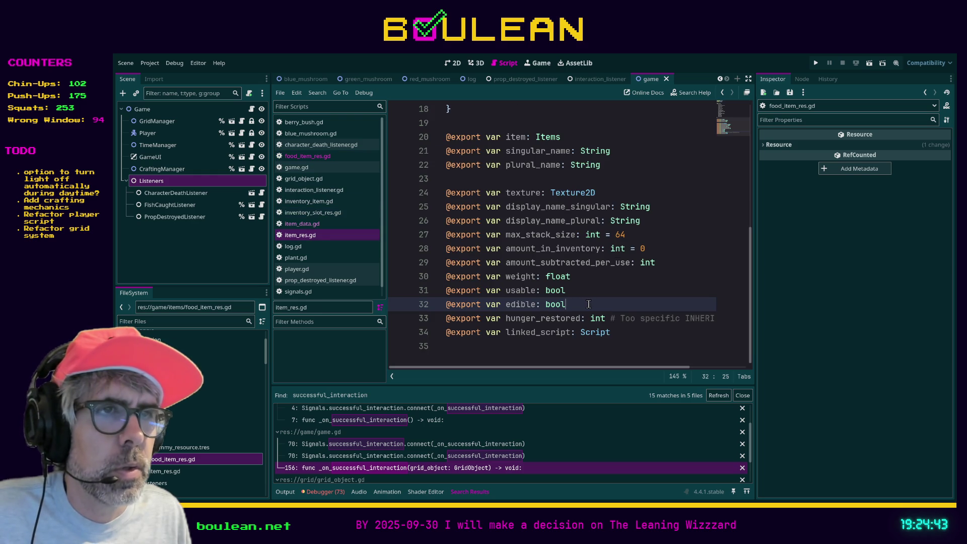
left_click(633, 319)
triple_click(633, 319)
key("shift+Up")
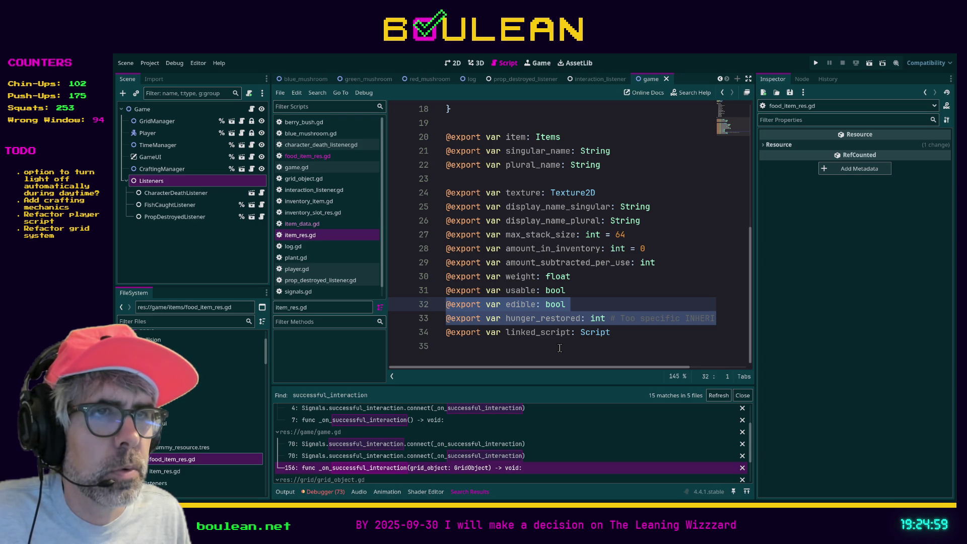
key("BackSpace")
left_click(324, 238)
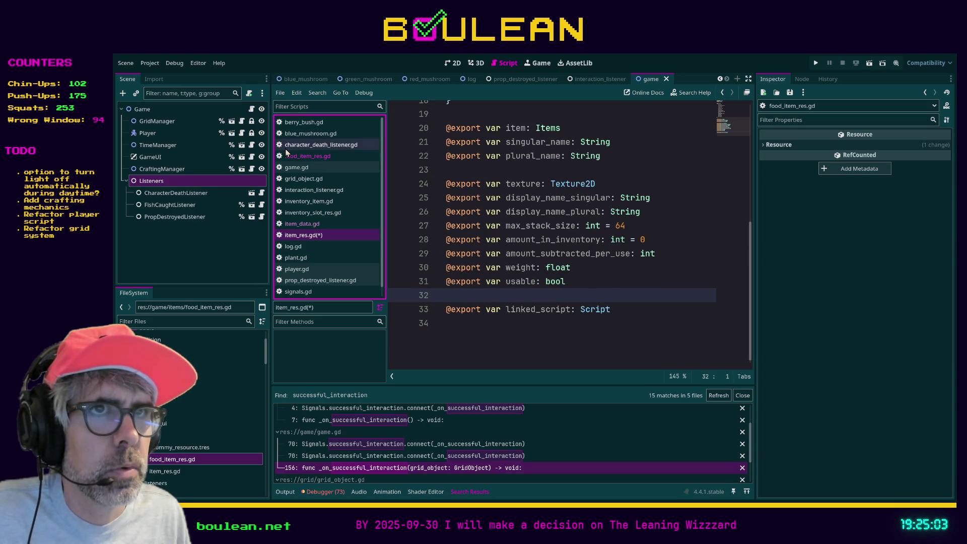
left_click(309, 158)
key("Return")
key("Return")
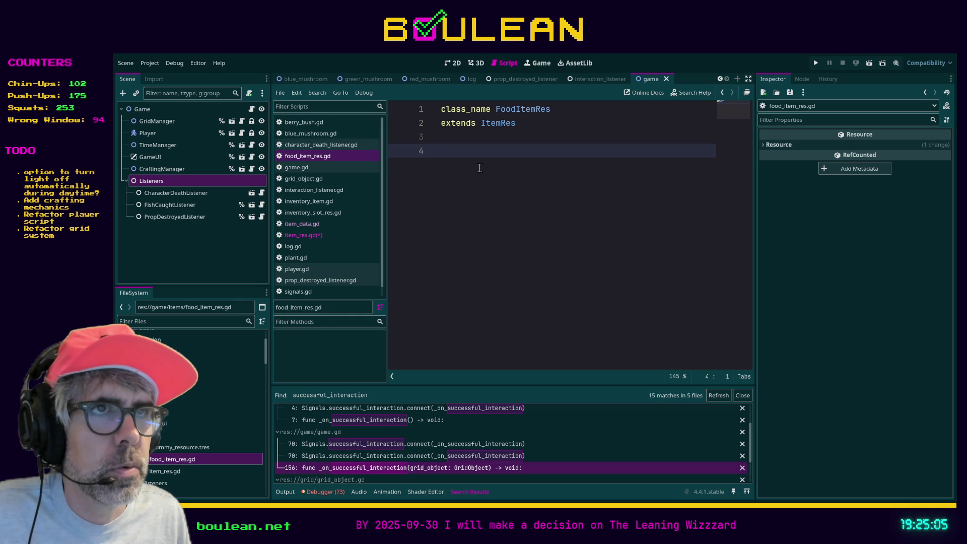
type("@export var edible: bool @export var hunger_restored: int # Too specific INHERITANCE, MY BOY!")
left_click_drag(513, 368, 387, 358)
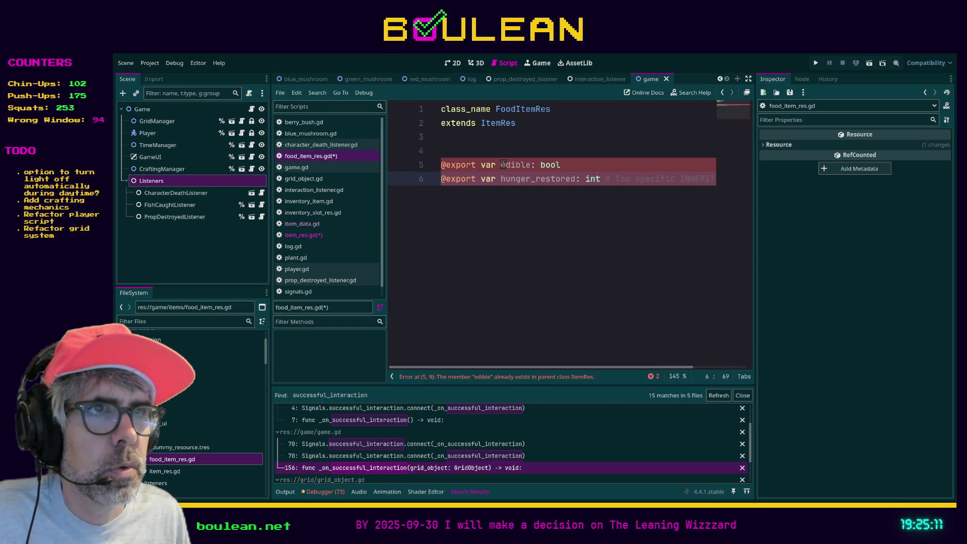
- Save all modified scripts and select the duplicate edible line in food_item_res.gd
left_click(305, 235)
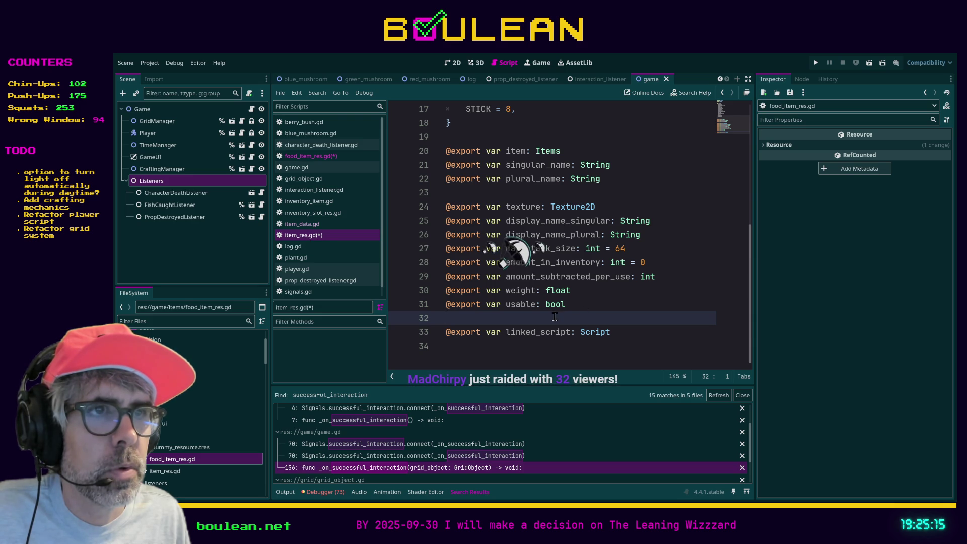
left_click(323, 234)
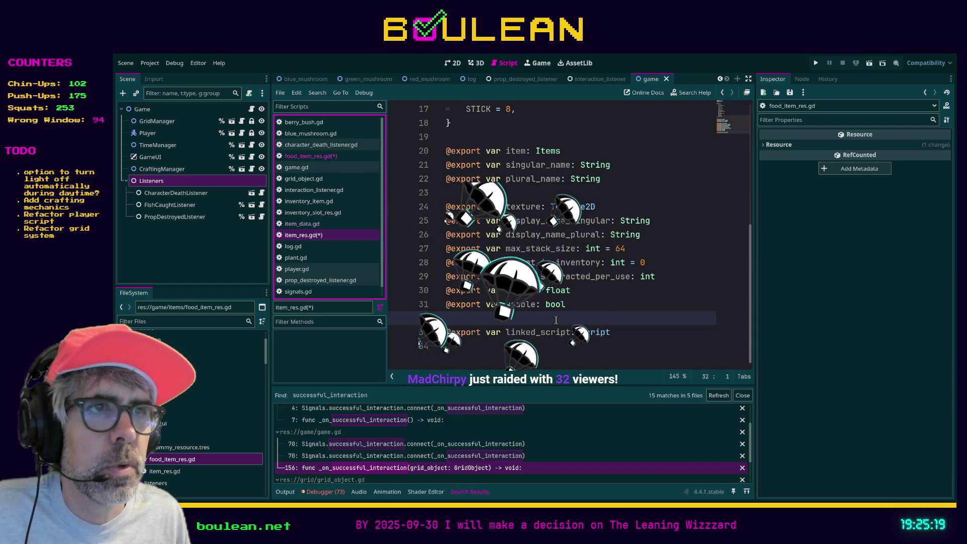
key("ctrl+s")
left_click(325, 158)
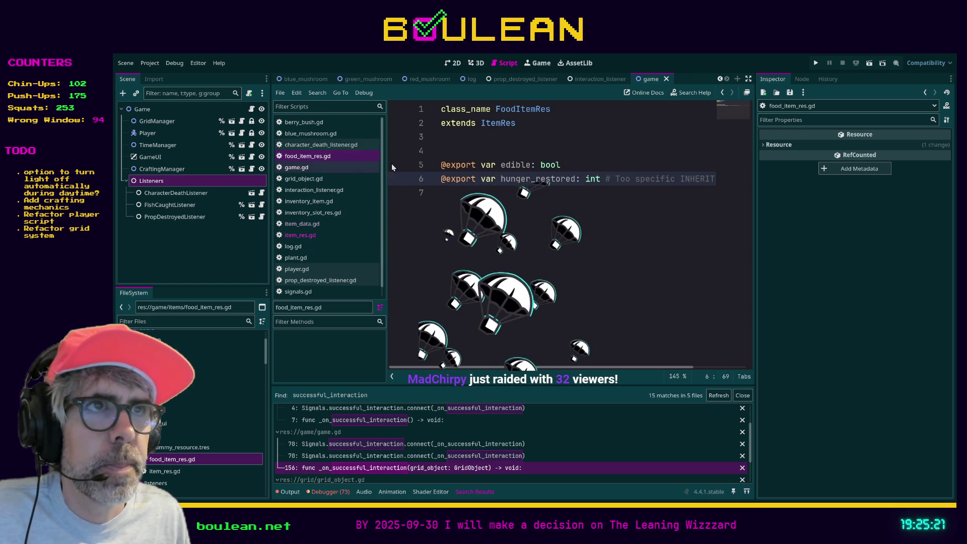
left_click_drag(561, 165, 390, 168)
key("BackSpace")
key("BackSpace")
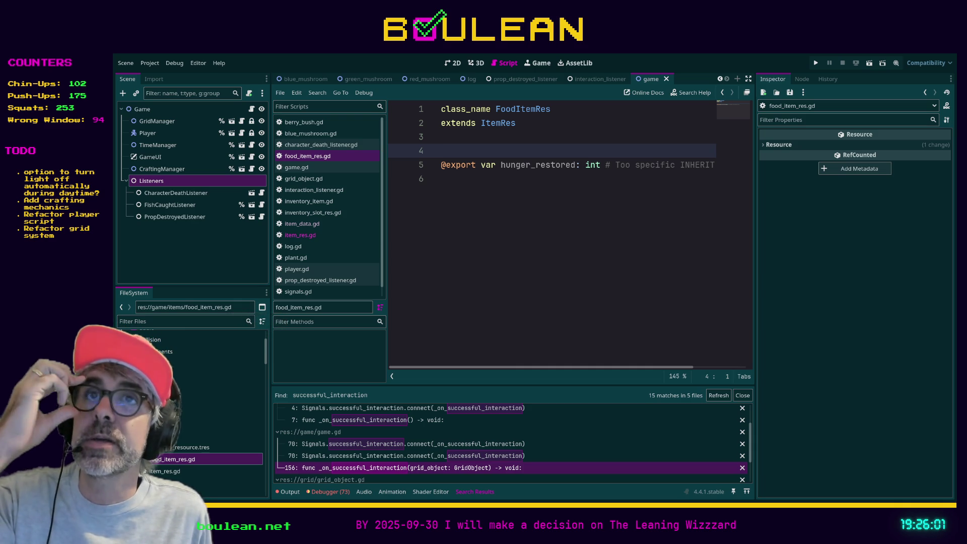
- Run the project with F5 to test the FoodItemRes changes on the forest map
left_click(455, 235)
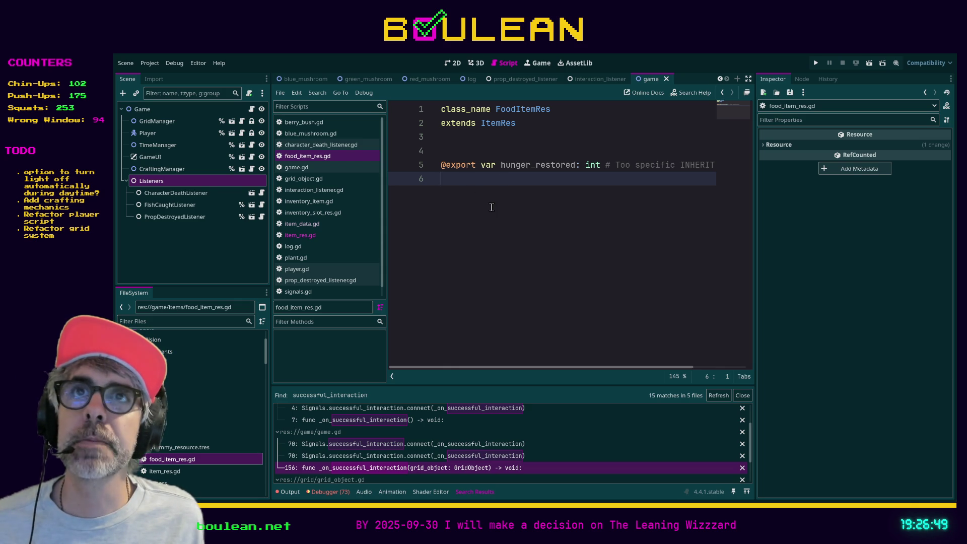
key("F5")
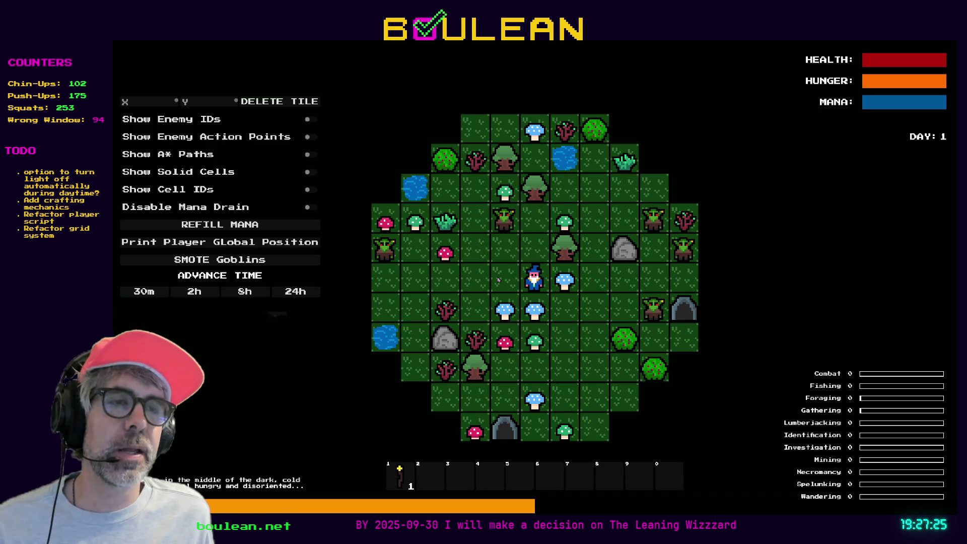
- Stop the running game and switch to the Chrome browser window
key("F8")
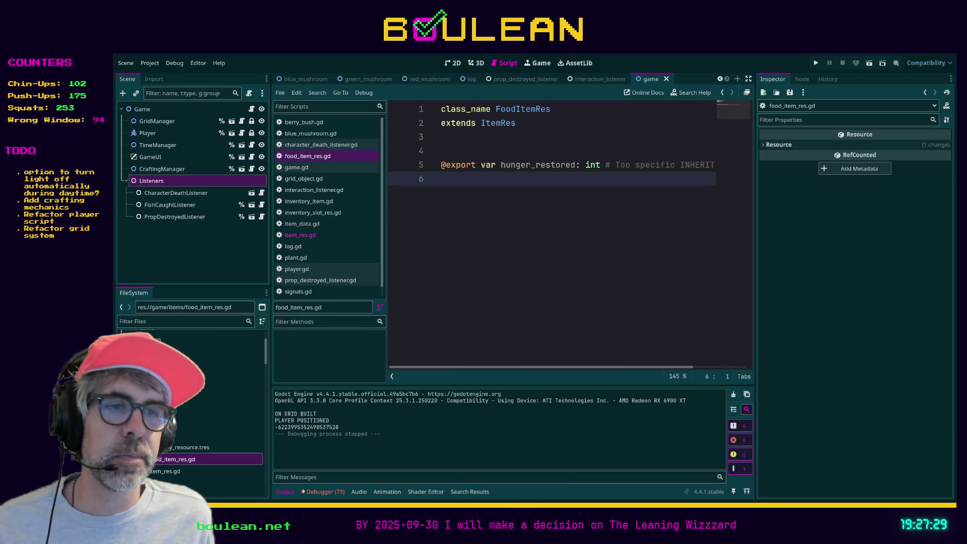
key("alt+Tab")
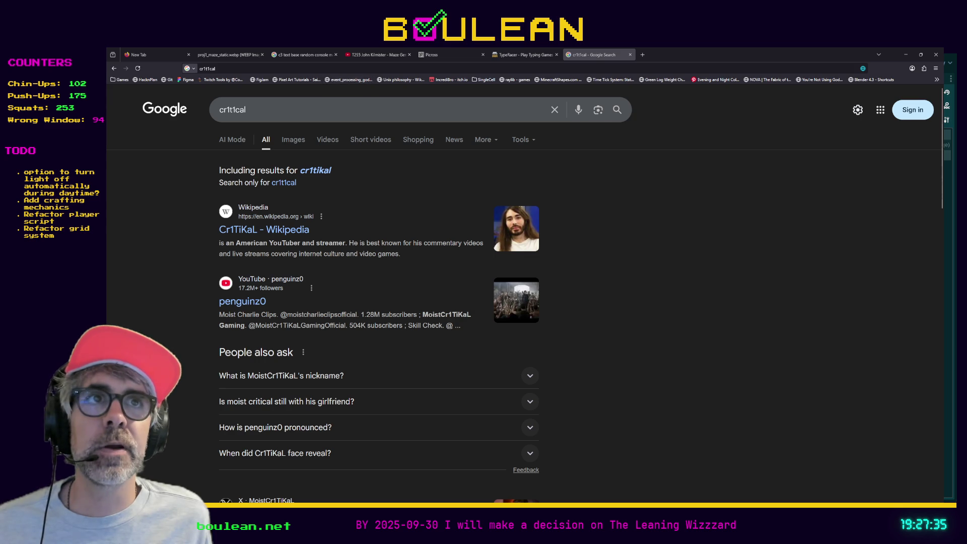
- Load the Shroud of Gloom Steam store page from a pasted URL and play its trailer
left_click(341, 70)
type("https://store.steampowered.com/app/3453420/Shroud_of_Gloom/")
key("Return")
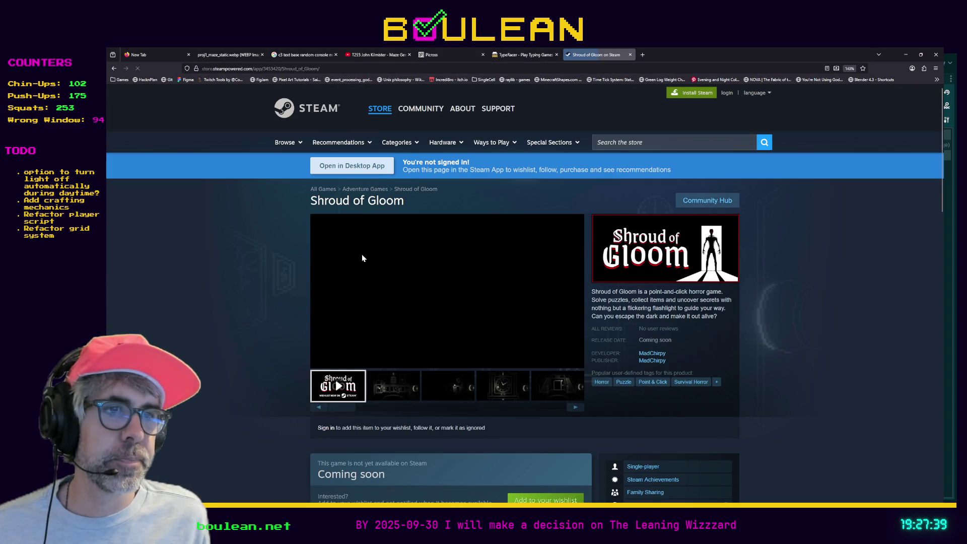
scroll(270, 280, "down", 2)
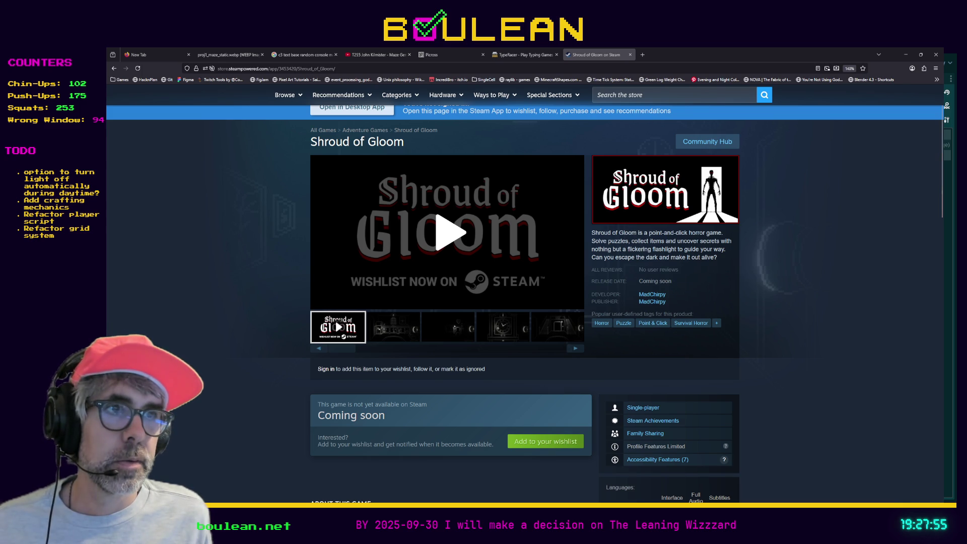
left_click(451, 233)
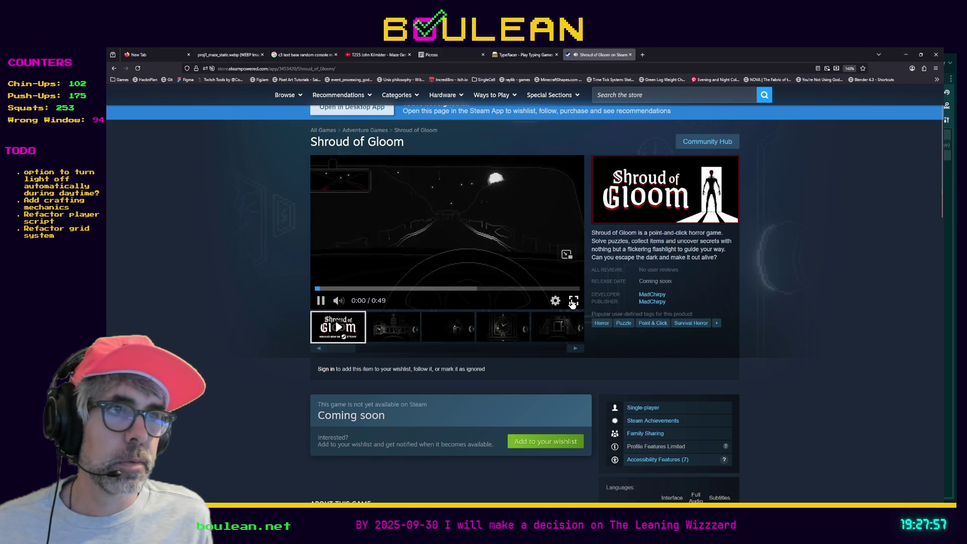
- Watch the 0:49 trailer full screen, then exit full screen and minimize the browser
left_click(573, 300)
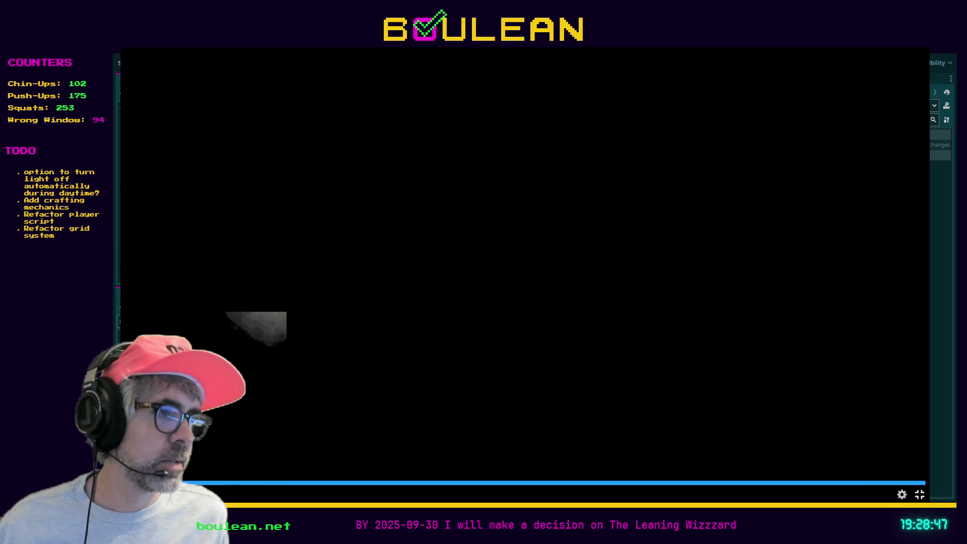
left_click(920, 494)
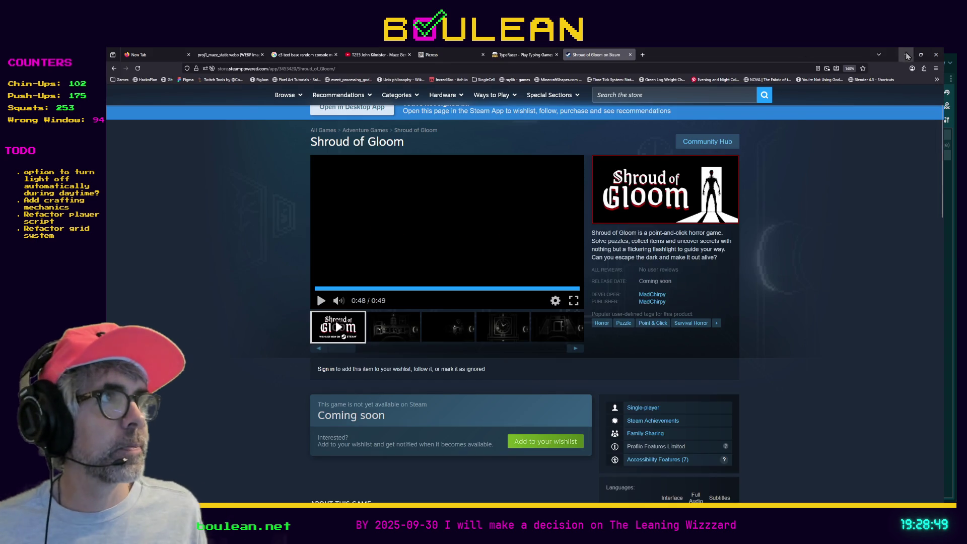
left_click(907, 55)
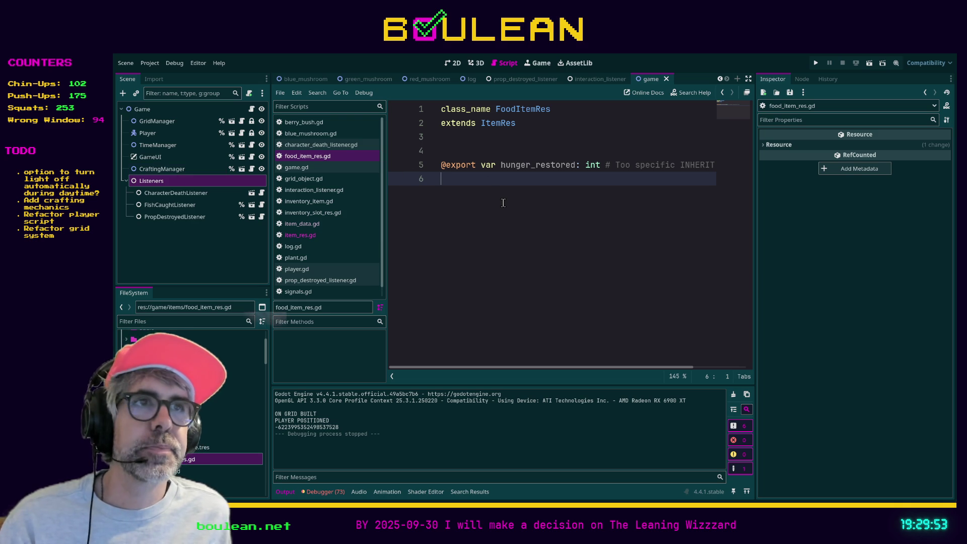
- Run the game again with F5 to get a fresh Day 1 forest map
key("F5")
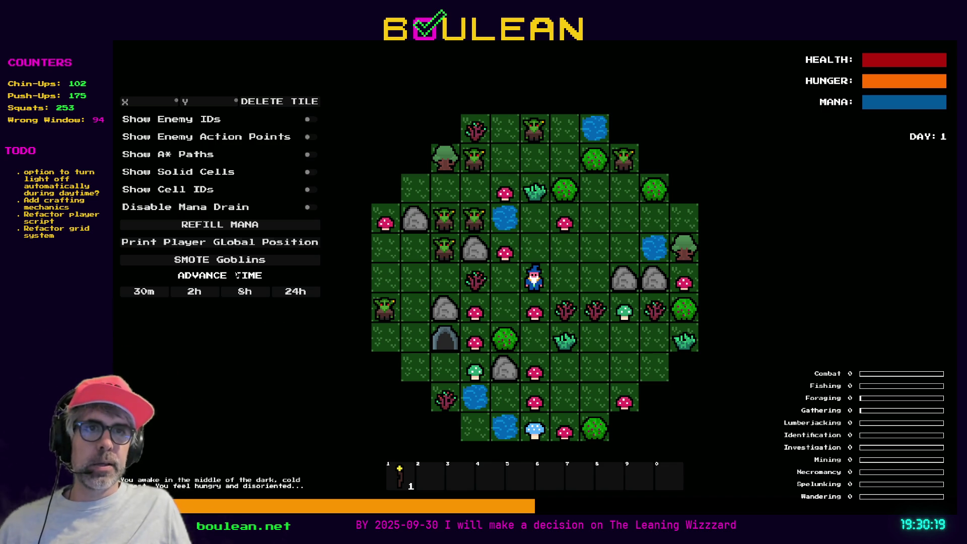
- Advance the game clock 8 hours to 20:00 and light the wizard's torch with key 1
left_click(245, 291)
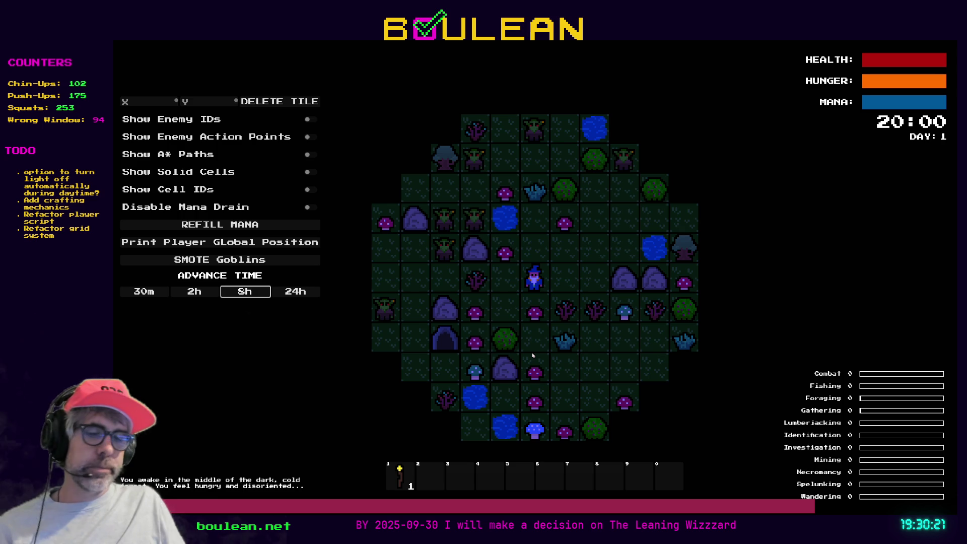
key("1")
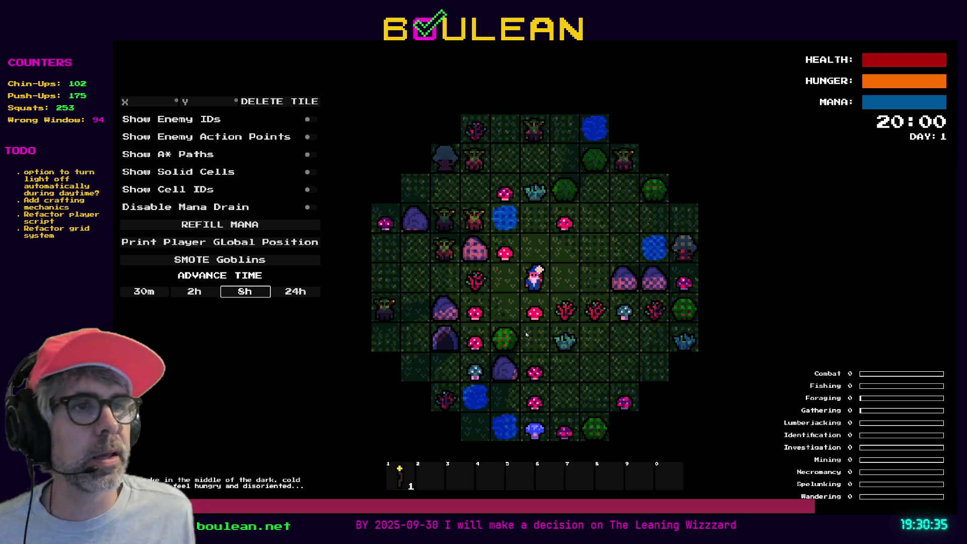
scroll(626, 264, "up", 3)
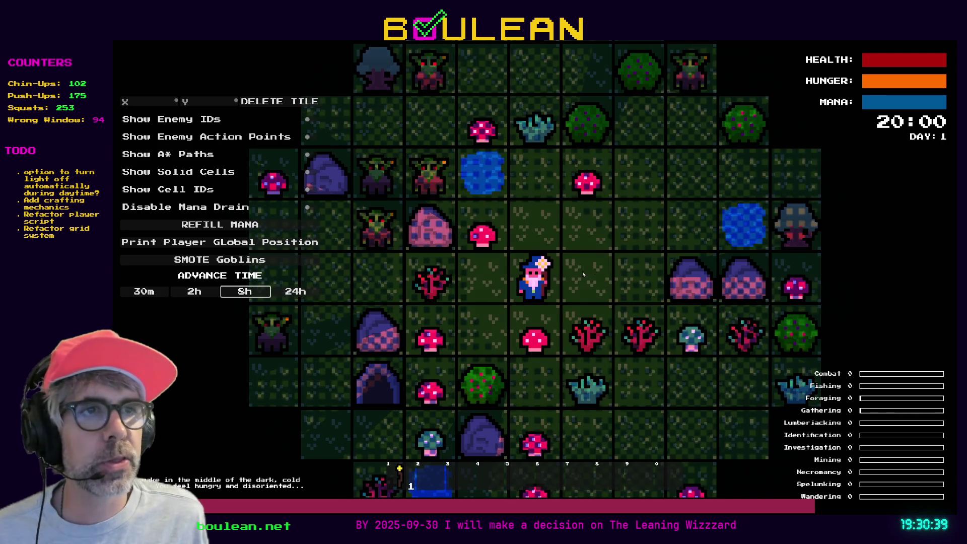
- Move the wizard one tile left and one tile down across the night map
key("a")
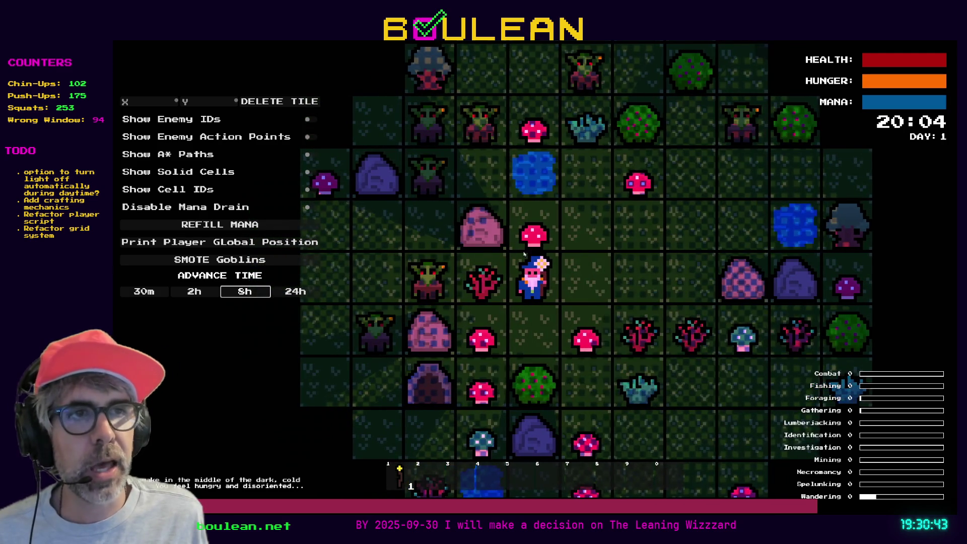
key("s")
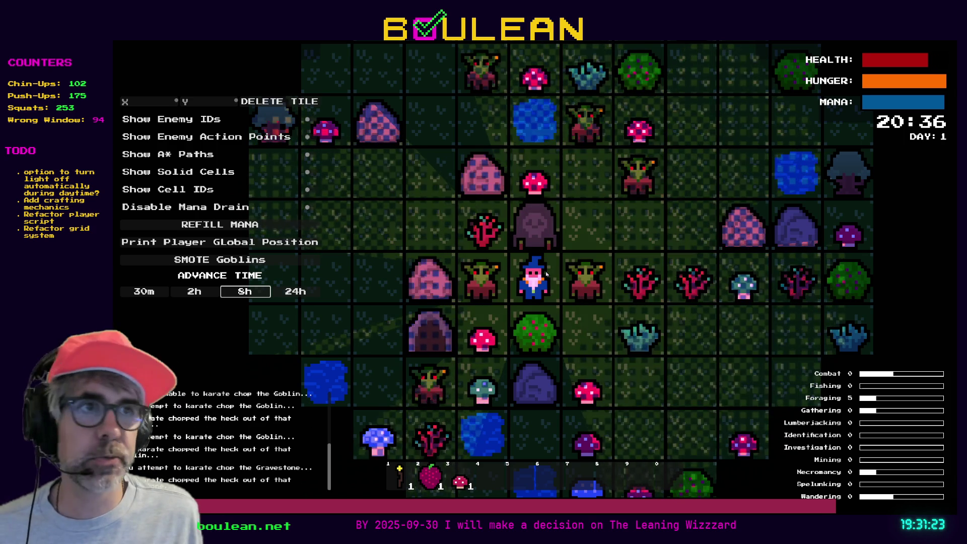
- Break the gravestone above the wizard and karate-chop the goblins on every side
key("Up")
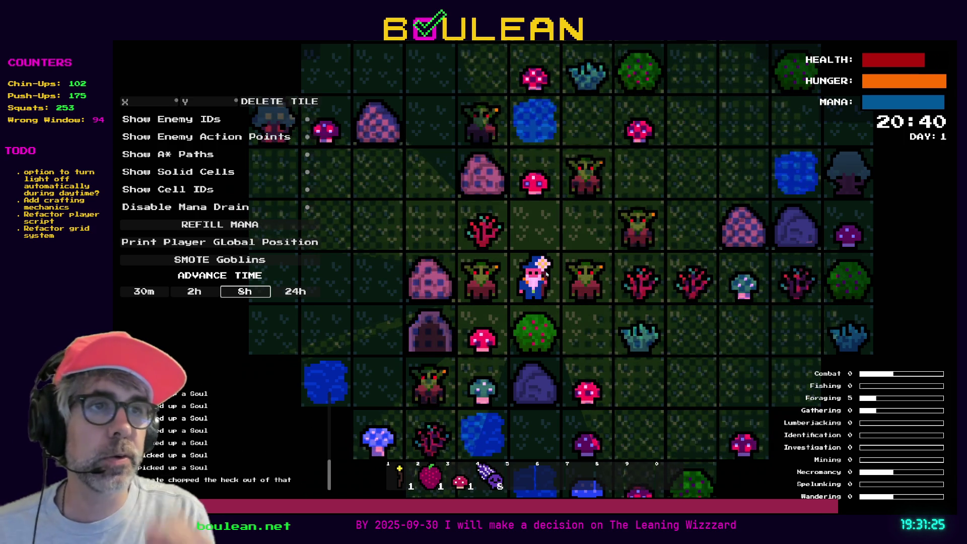
key("Right")
key("Right")
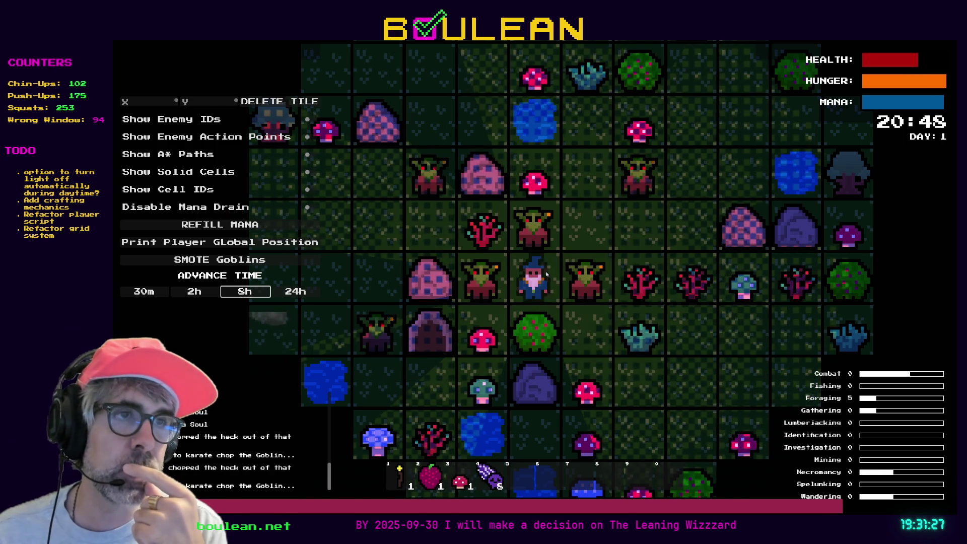
key("Right")
key("Left")
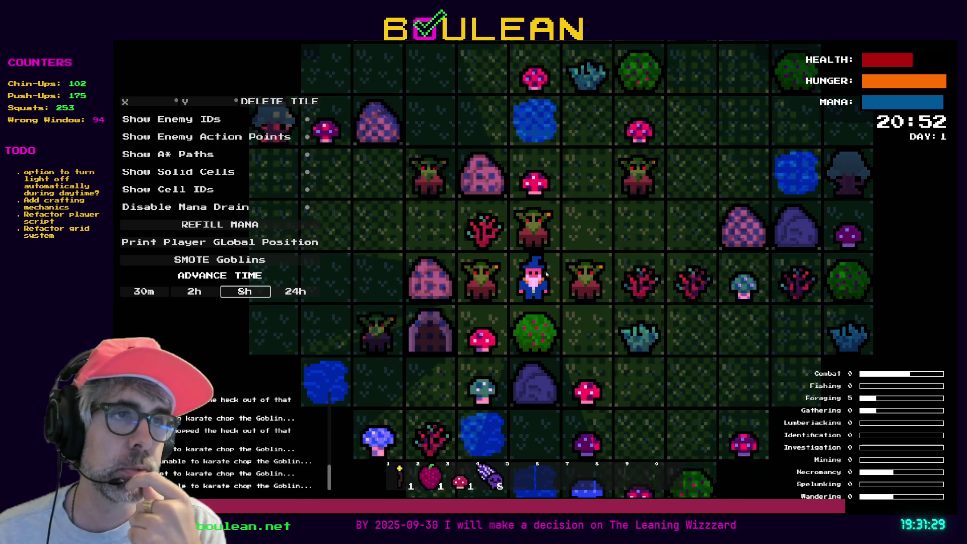
key("Left")
key("Right")
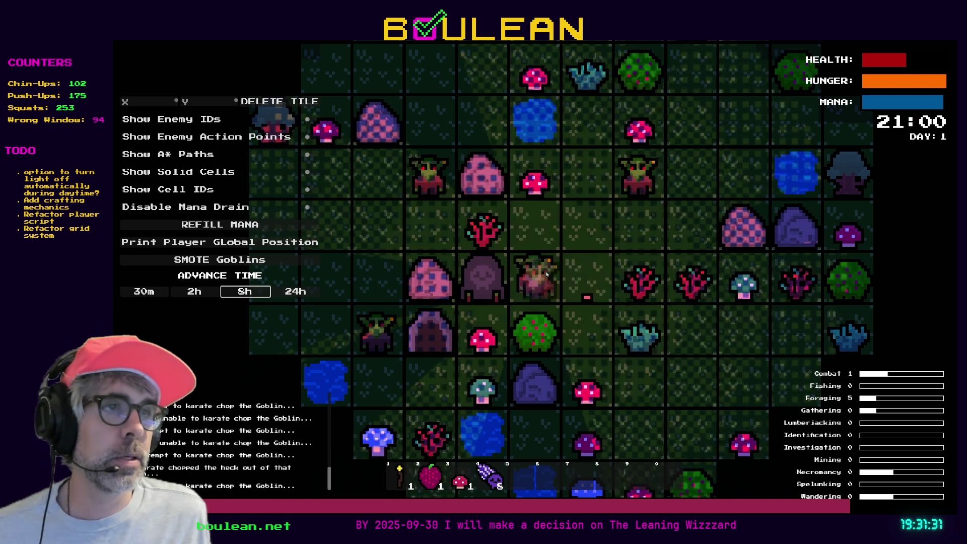
key("Right")
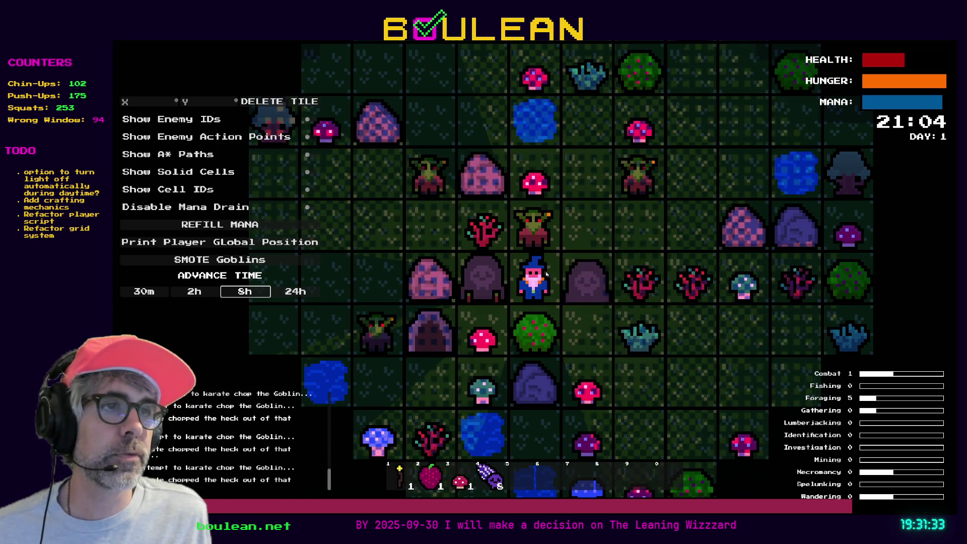
key("Up")
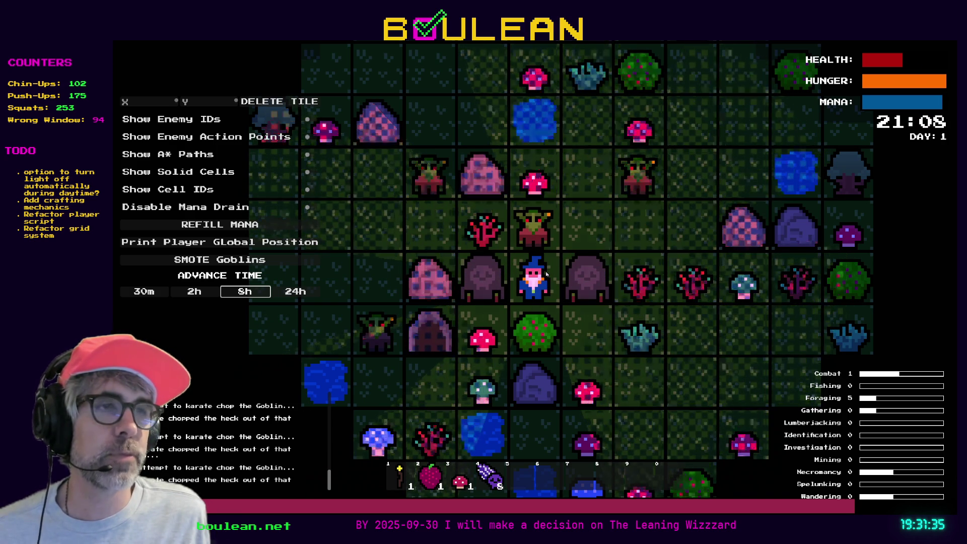
key("Up")
key("Up")
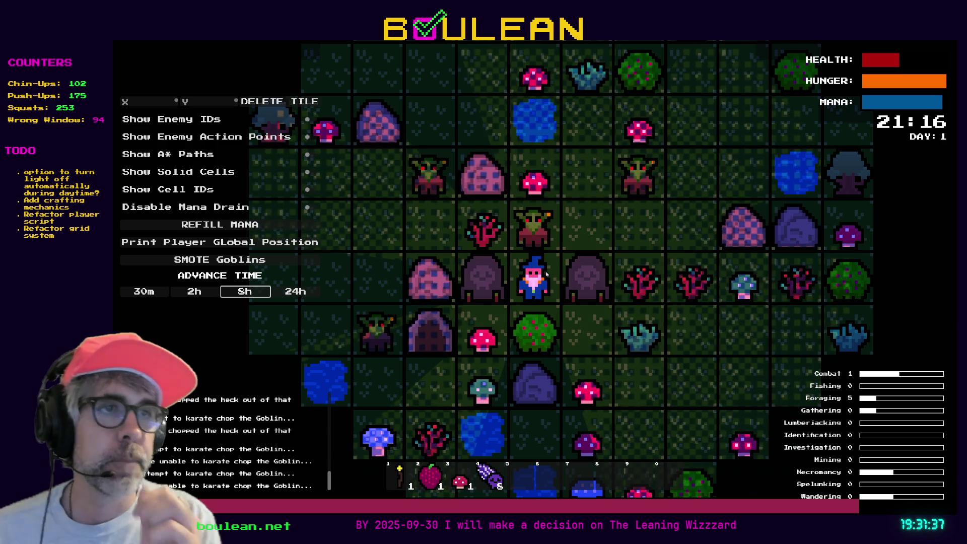
key("Up")
key("Up")
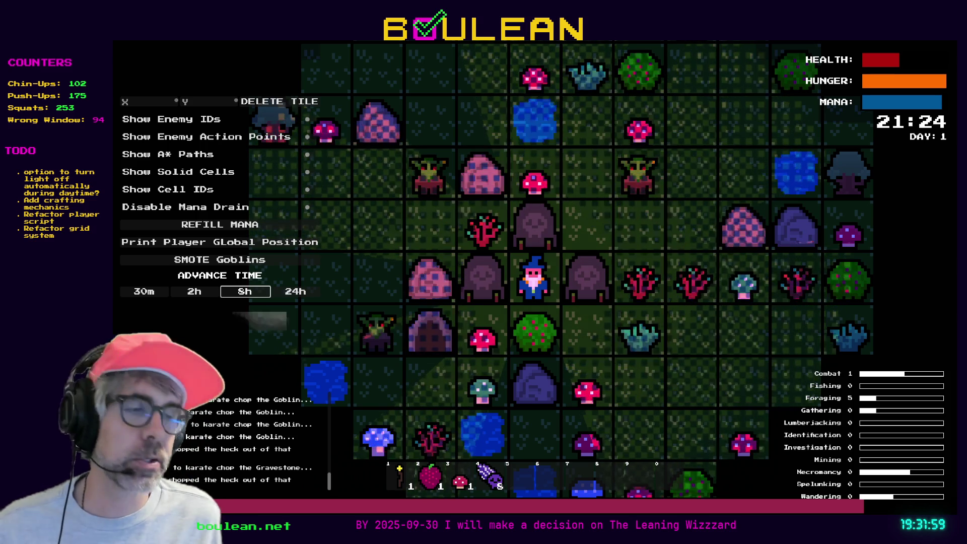
- Chop the right gravestone and red mushroom, then step down toward the soul pile
key("Right")
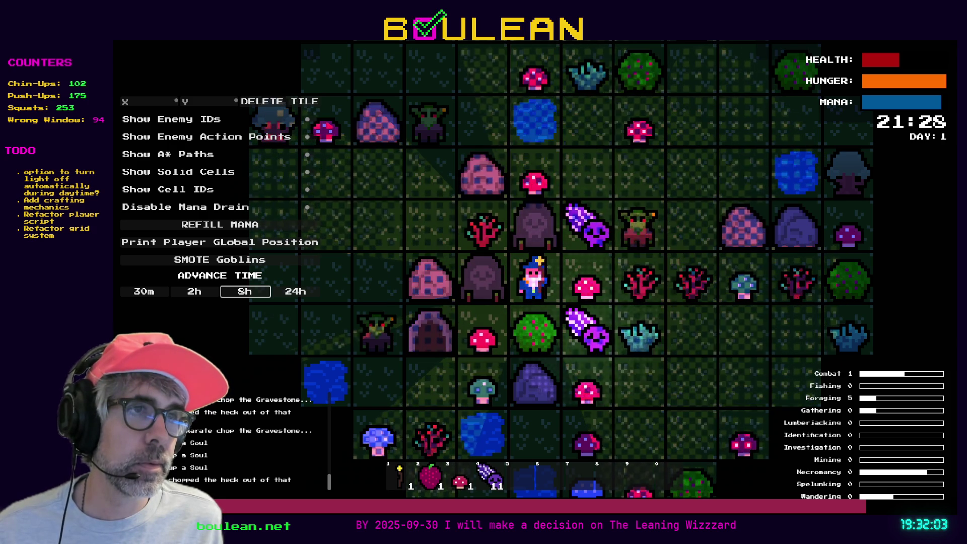
key("Right")
key("Right")
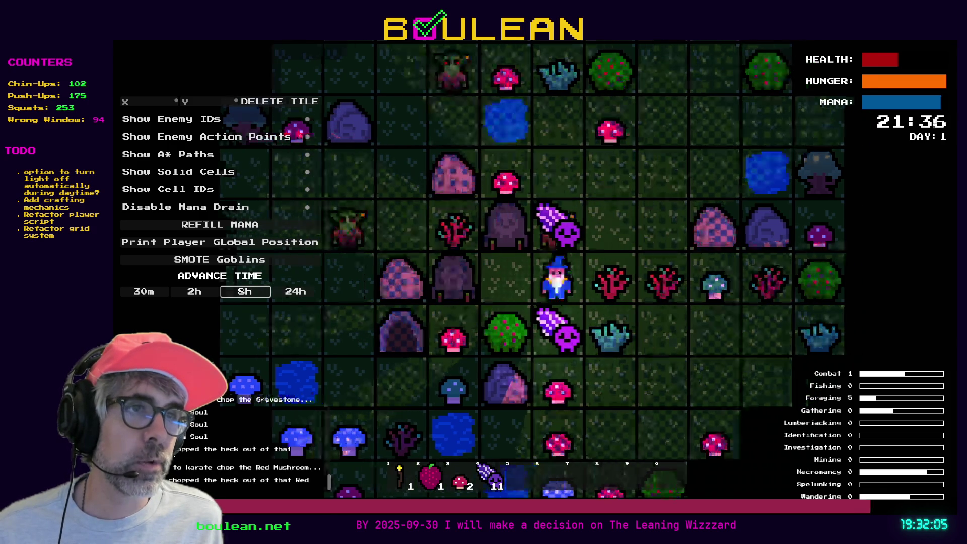
key("Down")
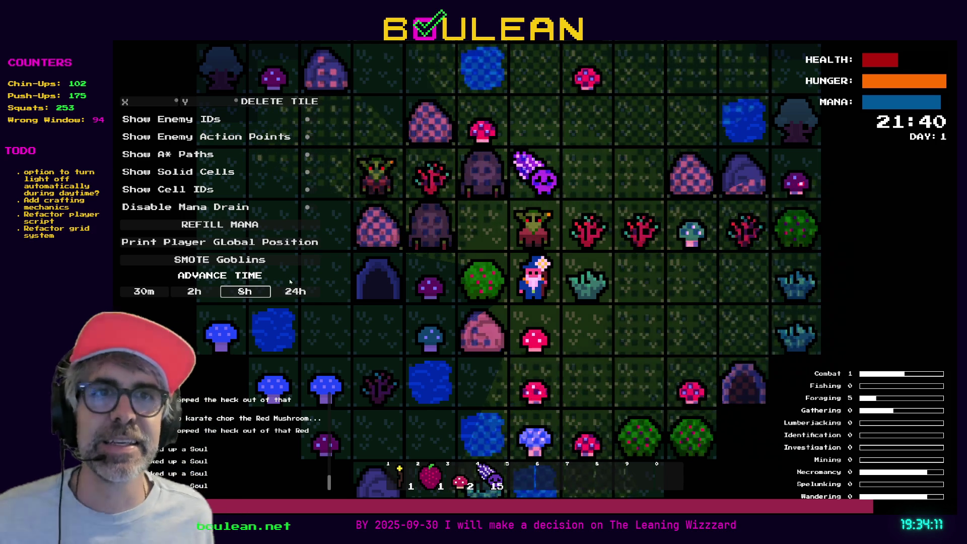
- Advance the game clock two hours to 23:40 on Day 1
left_click(192, 293)
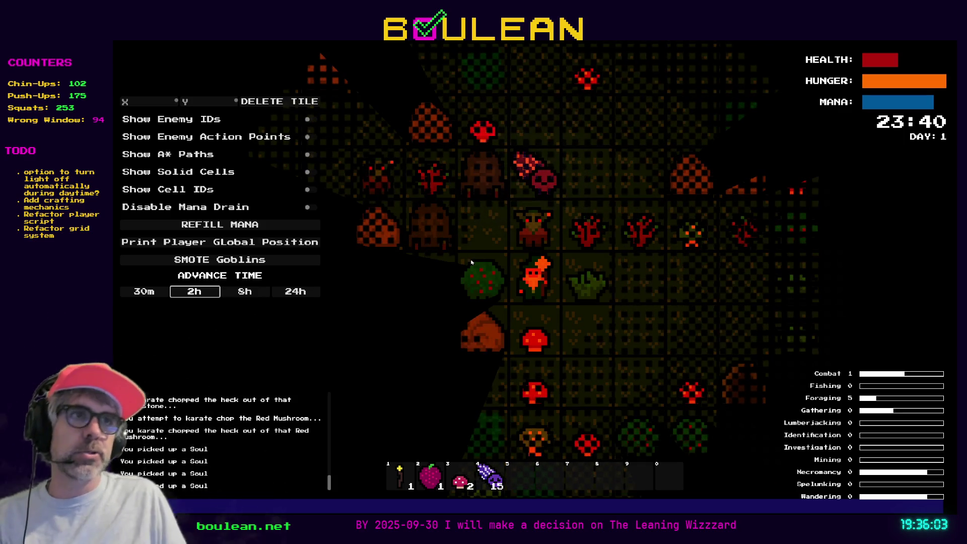
- Smite all goblins, then move the wizard, chopping the western creature and stepping onto the mushroom
left_click(292, 259)
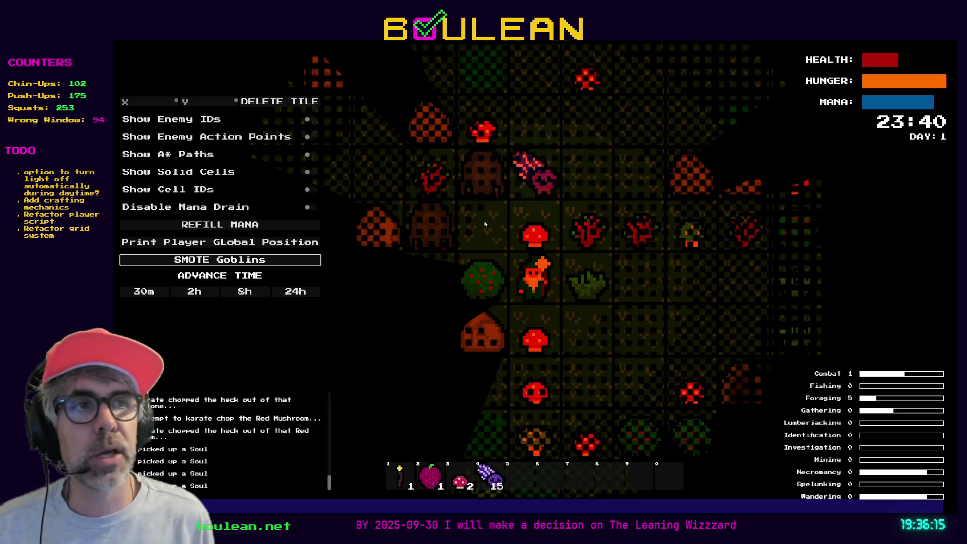
key("w")
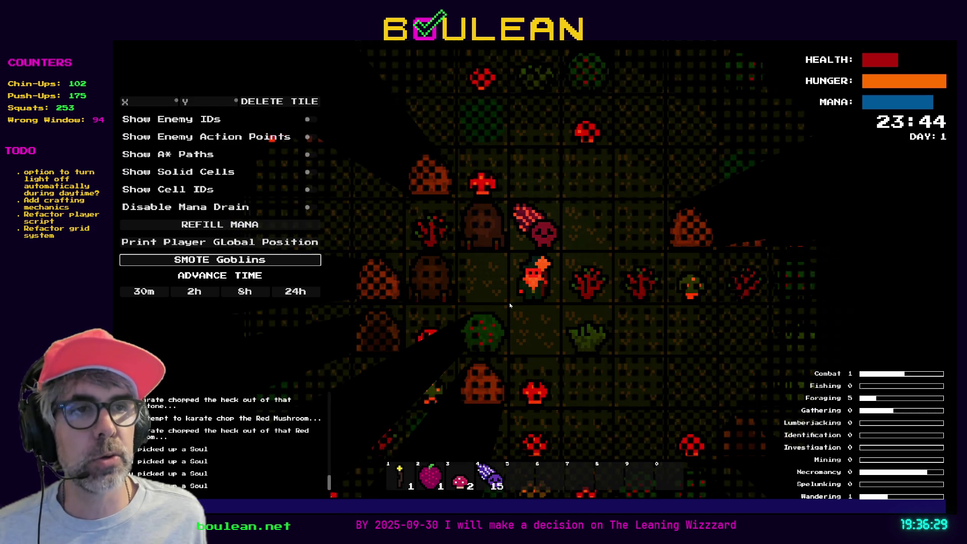
key("a")
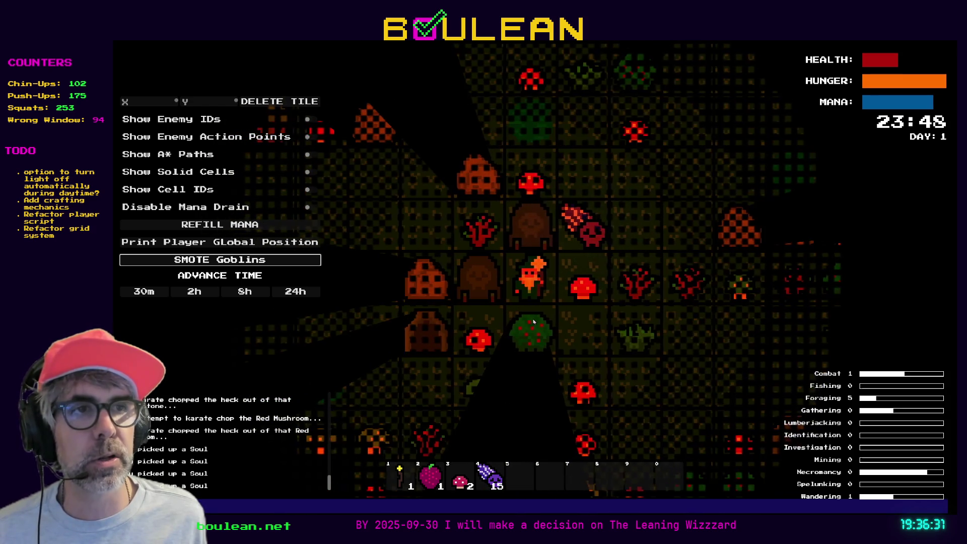
key("a")
key("a")
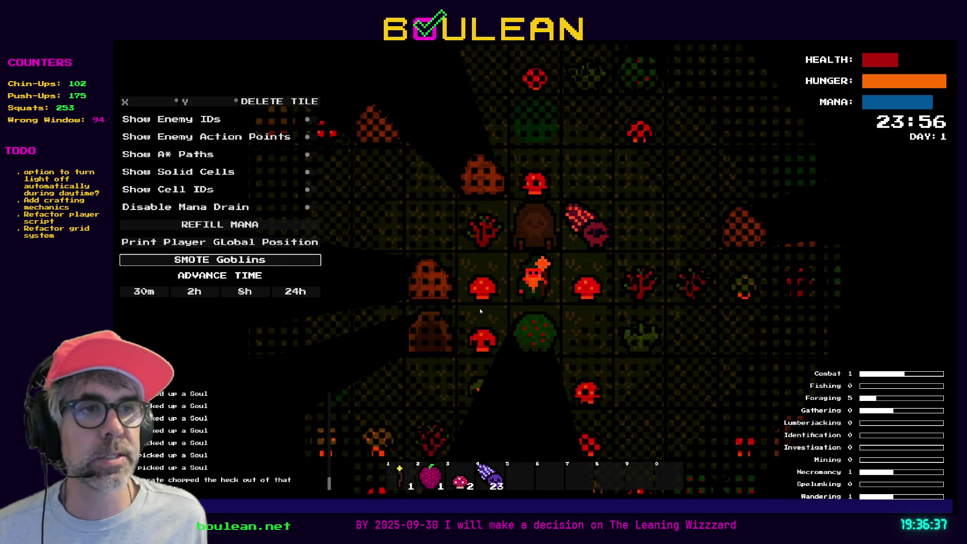
key("a")
key("s")
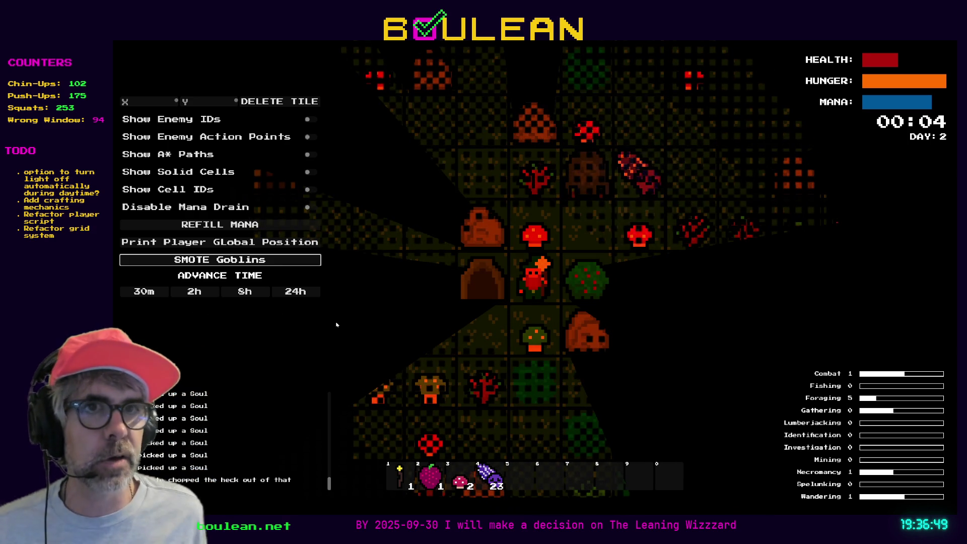
- Advance the in-game clock in 2-hour jumps toward daylight on day 2
left_click(203, 294)
left_click(203, 294)
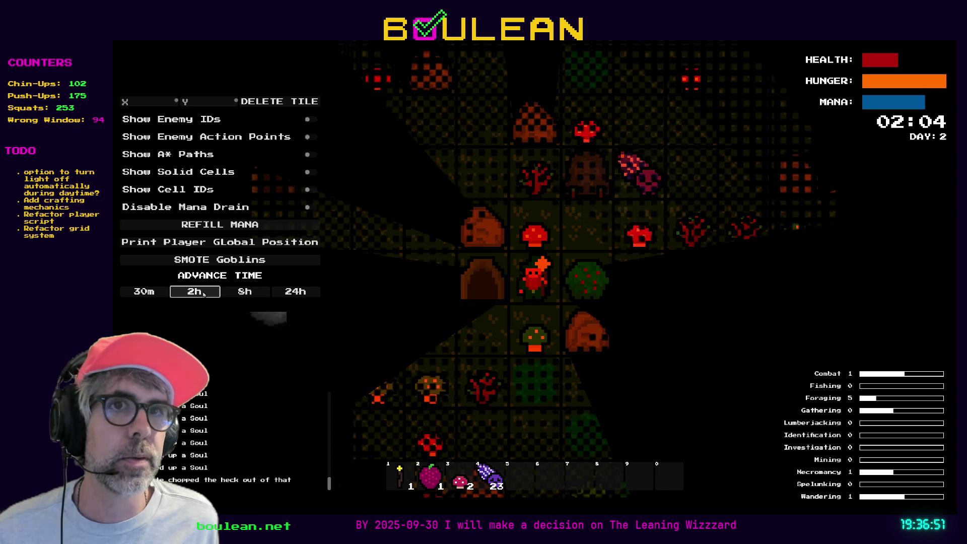
left_click(203, 294)
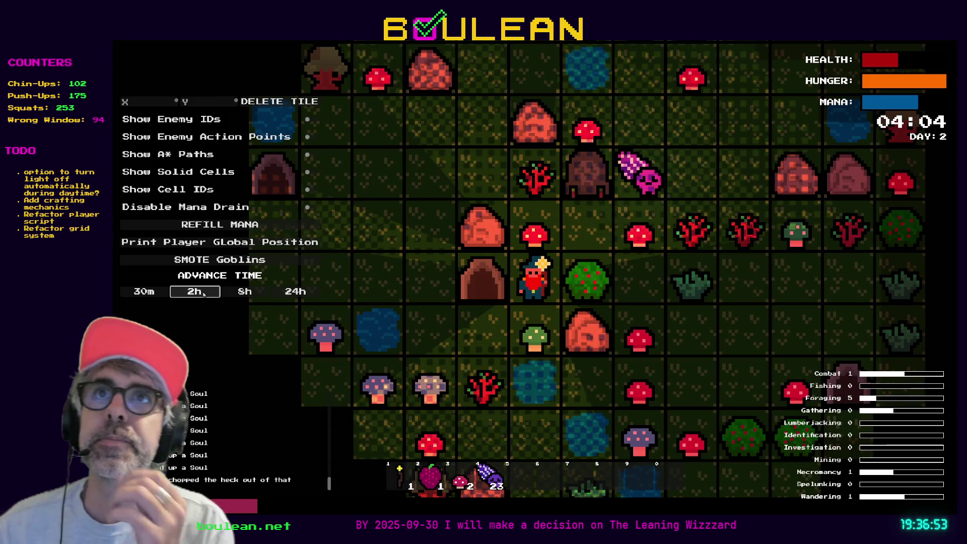
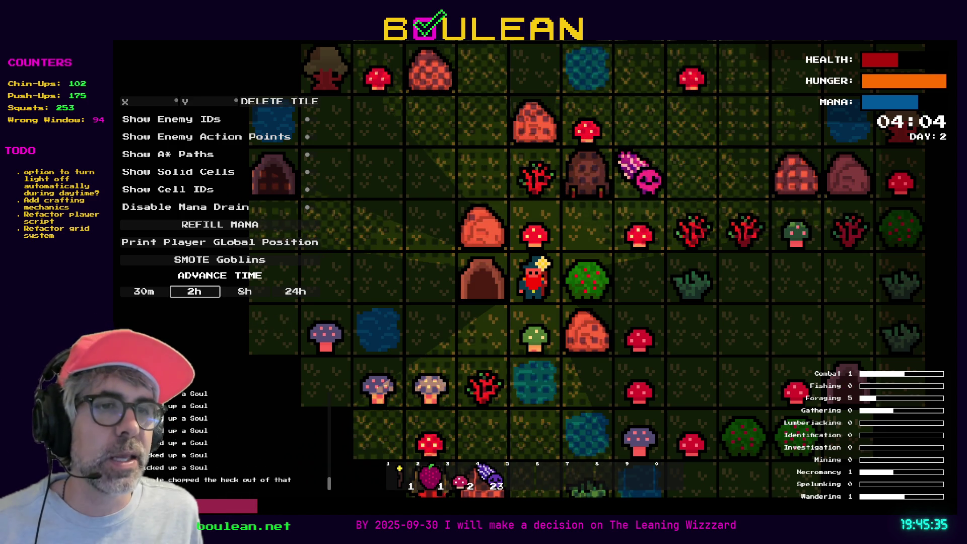
- Chop the green mushroom below, the red mushroom above, and the red sapling into the inventory
key("Down")
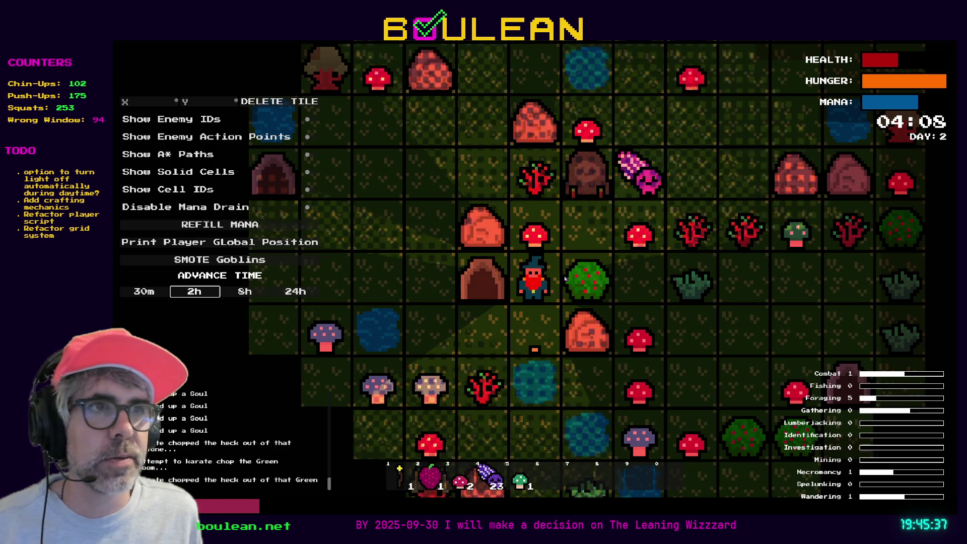
scroll(498, 302, "up", 2)
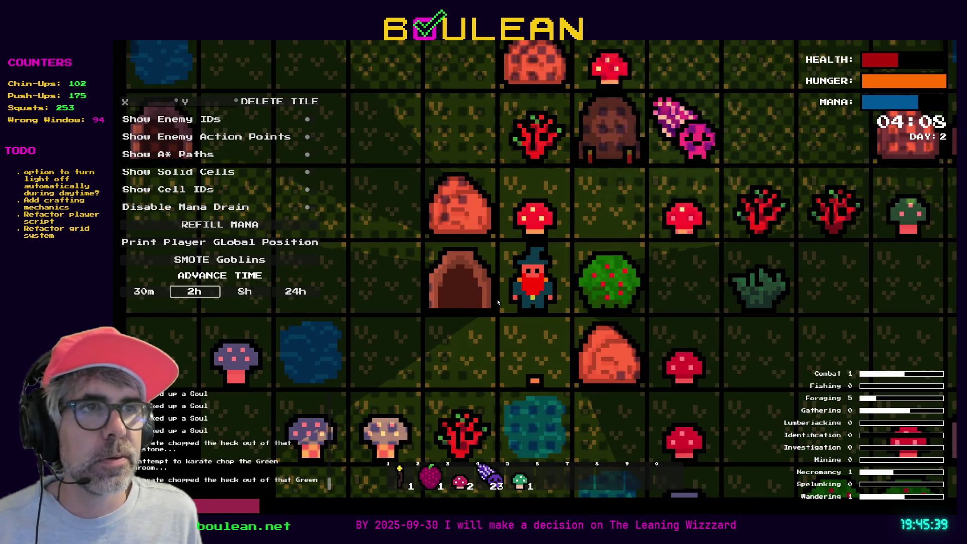
key("Up")
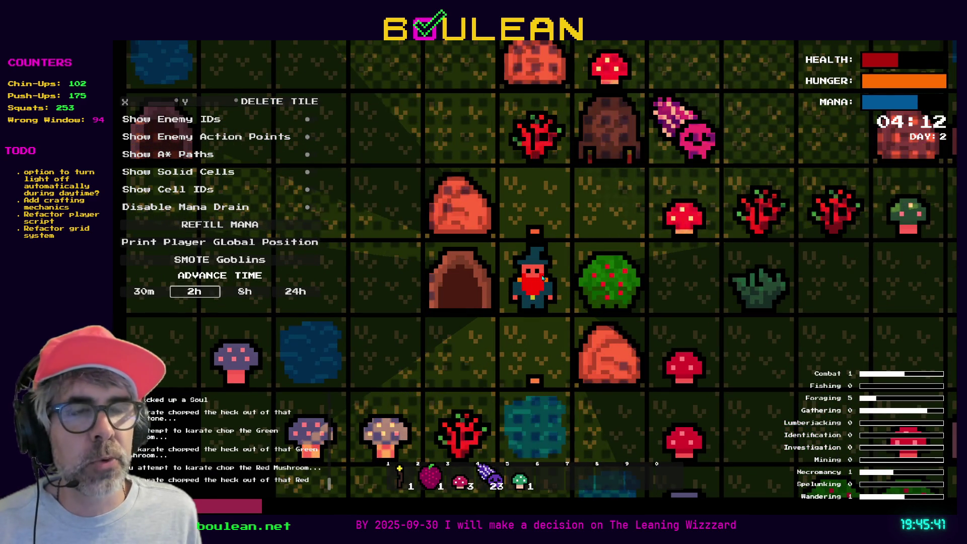
key("Up")
key("Right")
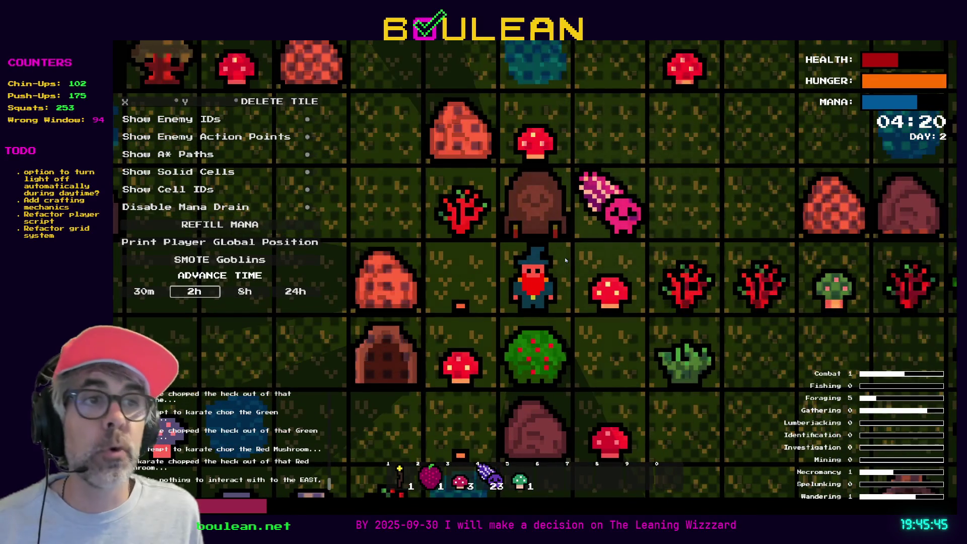
key("Left")
key("Up")
key("Up")
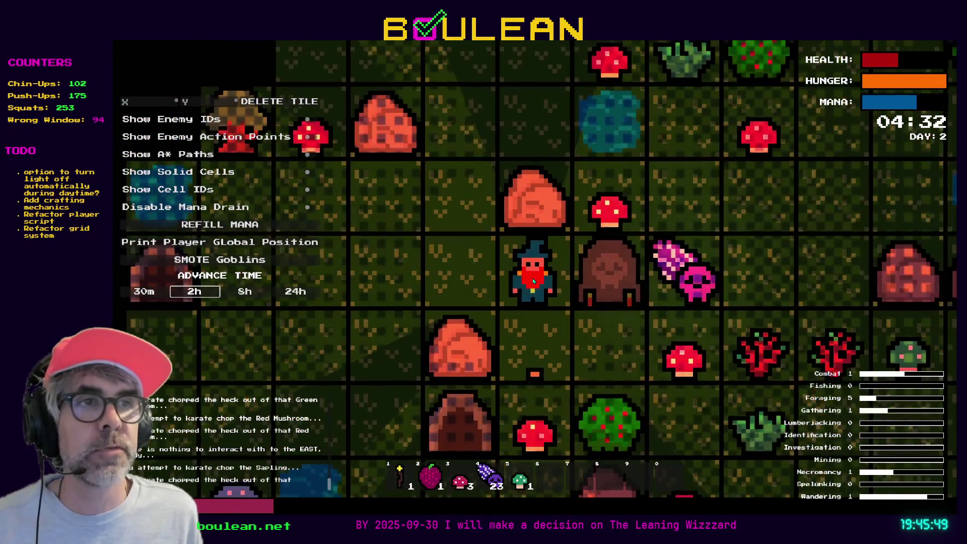
- Walk the wizard past the rock to below the cave and harvest the second green mushroom
key("Left")
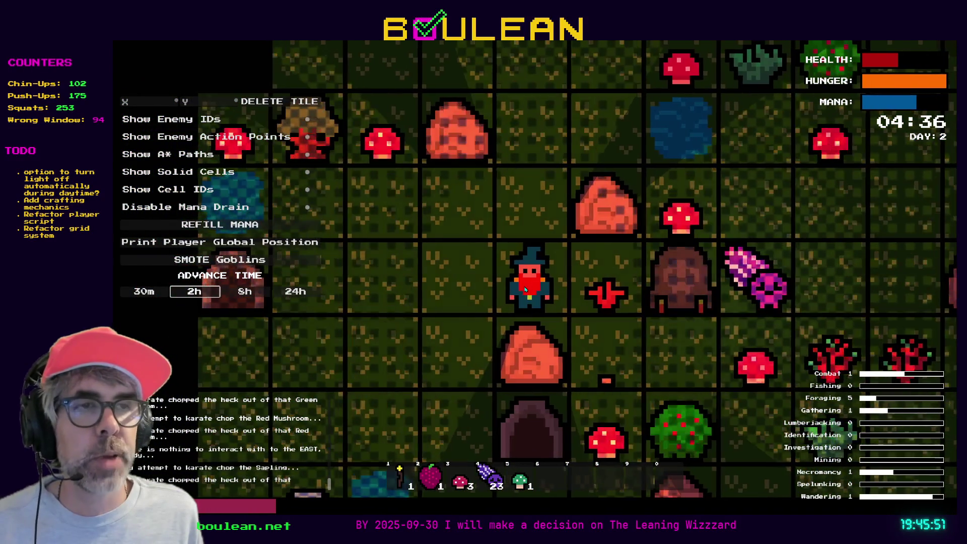
key("Left")
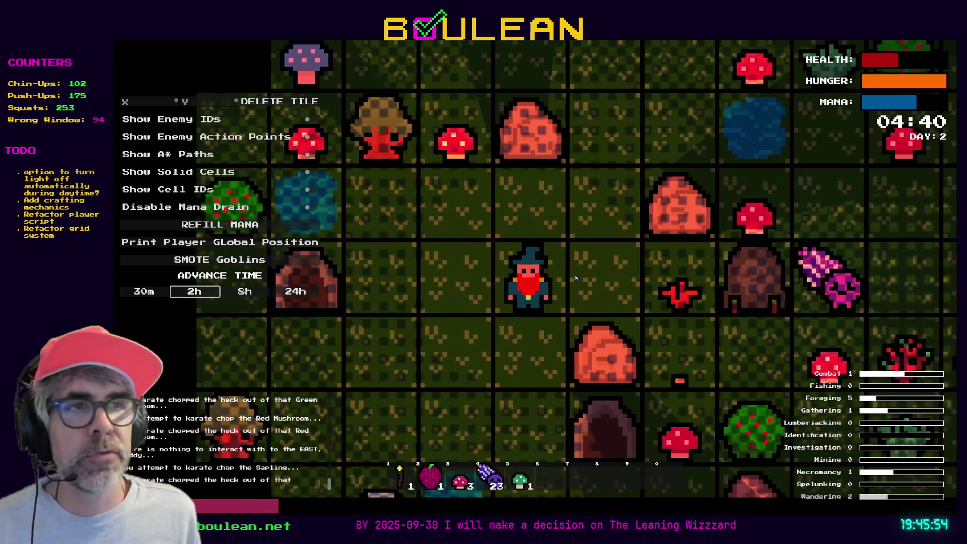
key("Down")
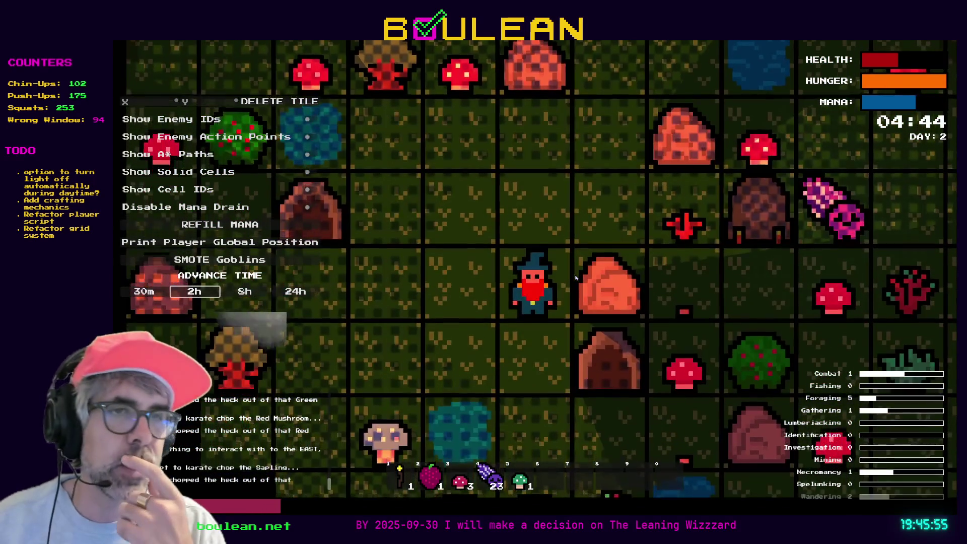
key("Down")
key("Down")
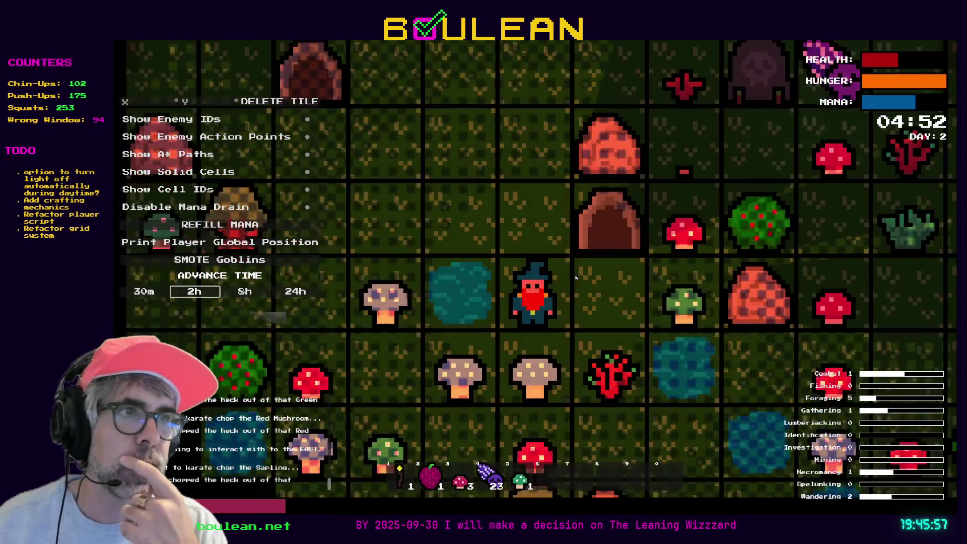
key("Right")
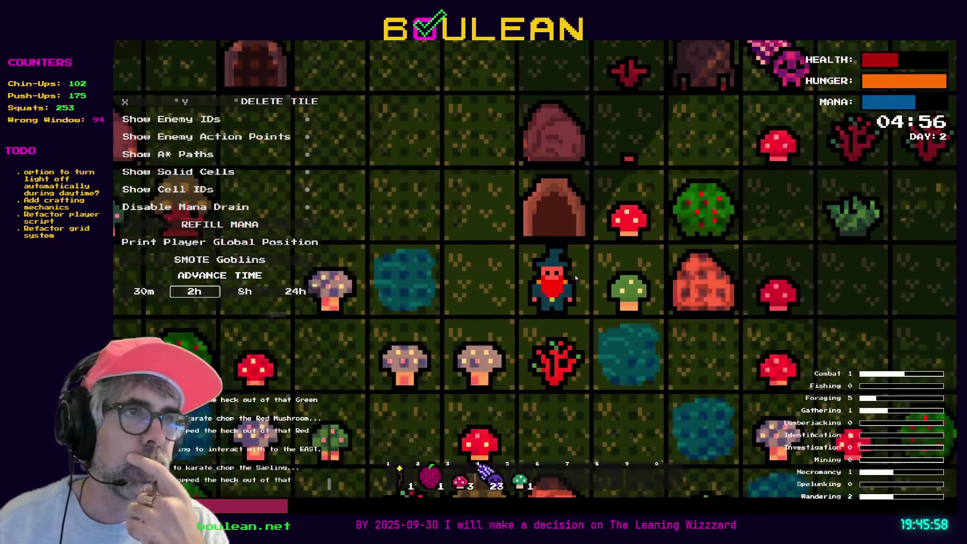
key("space")
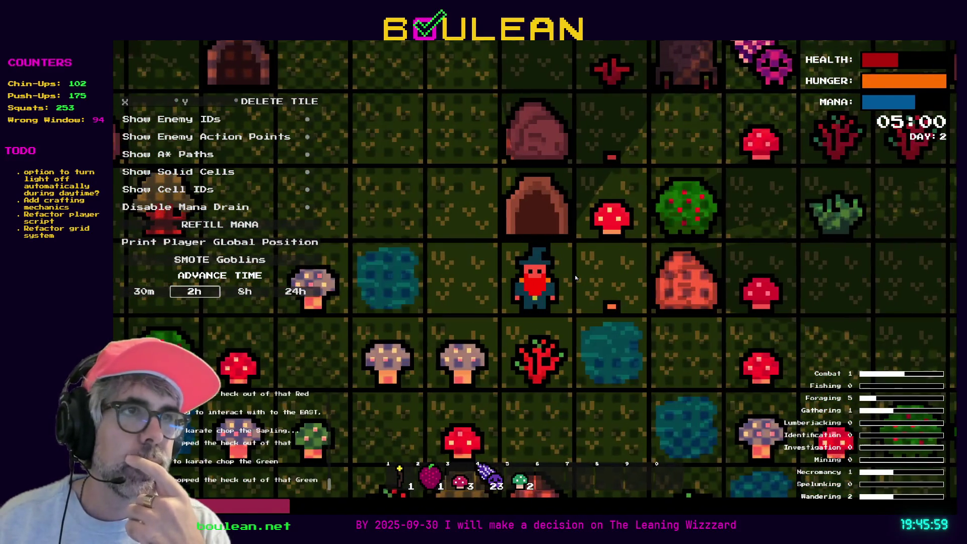
- Advance the clock 2 hours four times, from 05:00 to 13:00 on Day 2
left_click(216, 295)
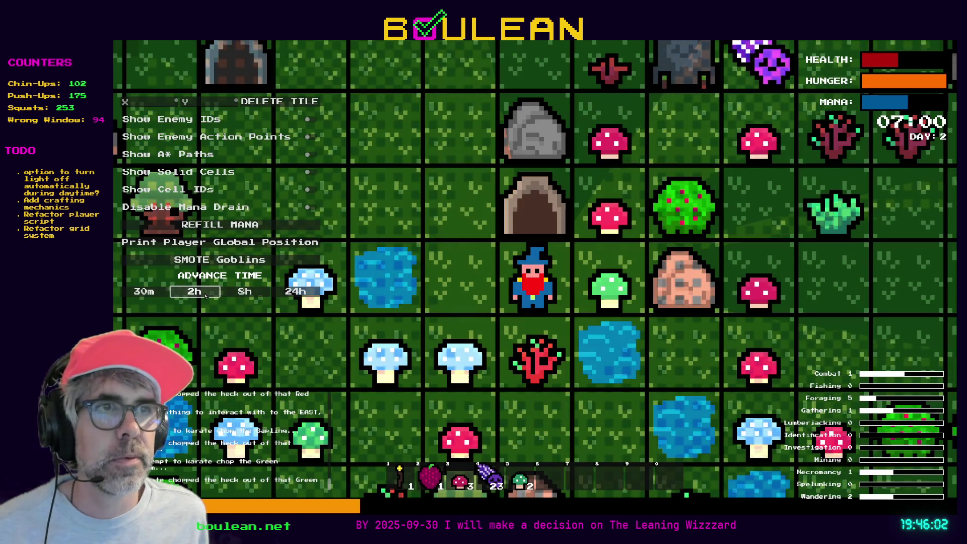
left_click(209, 296)
left_click(206, 297)
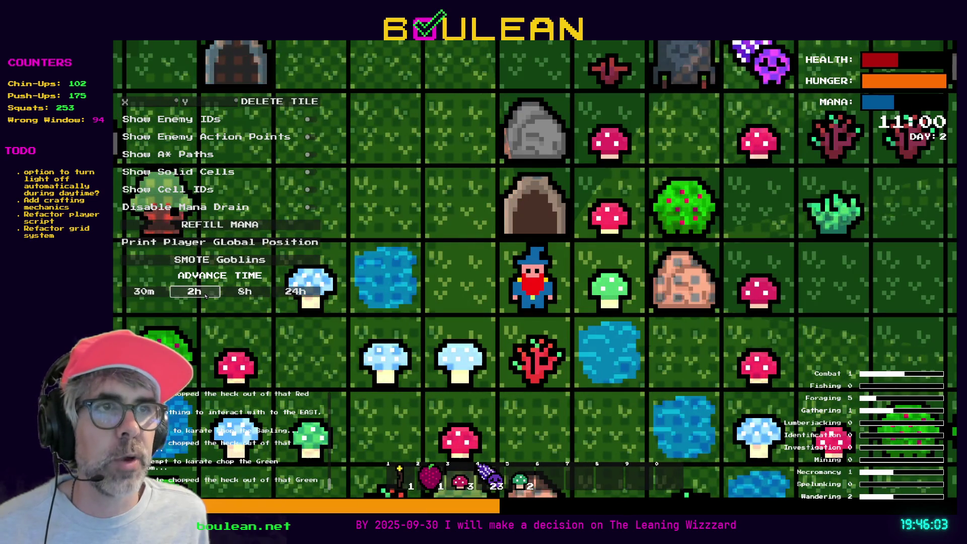
left_click(206, 296)
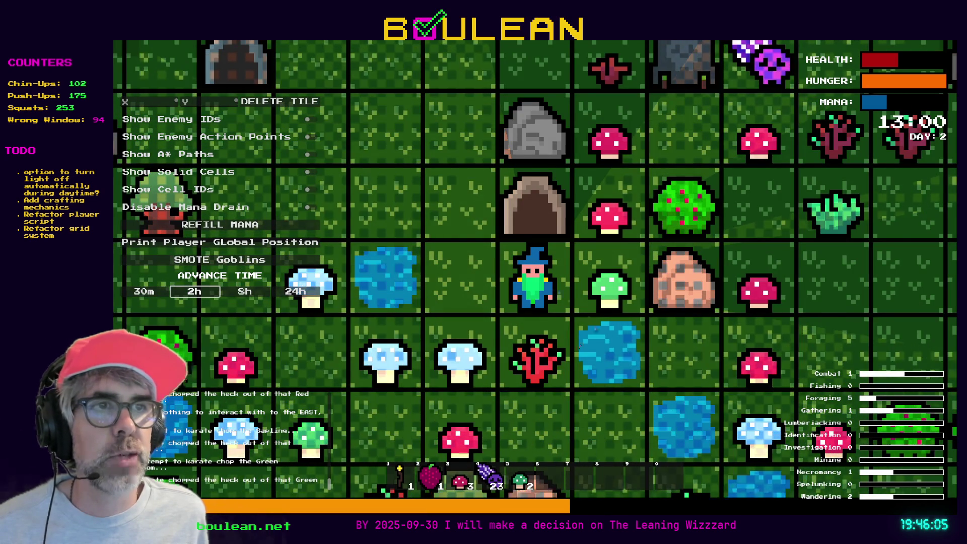
scroll(536, 289, "up", 2)
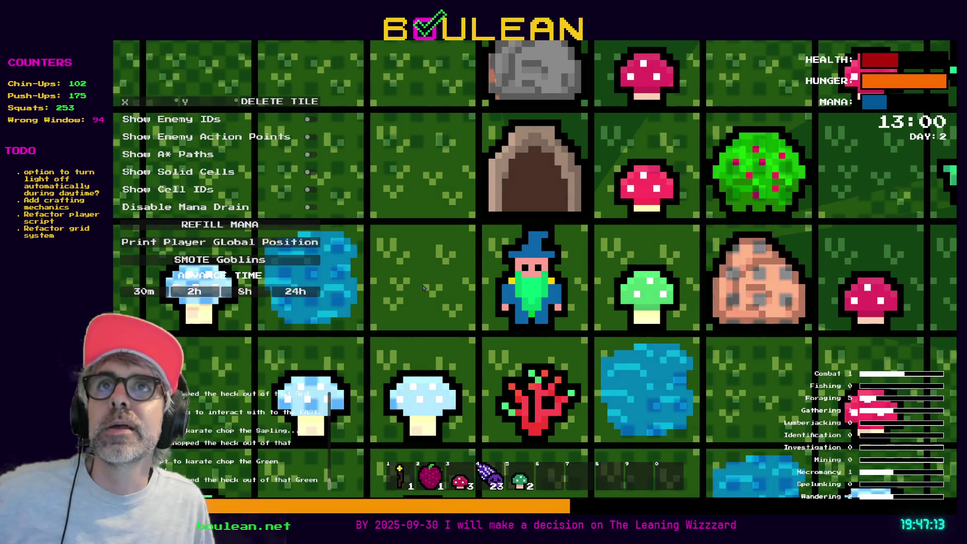
scroll(424, 288, "down", 3)
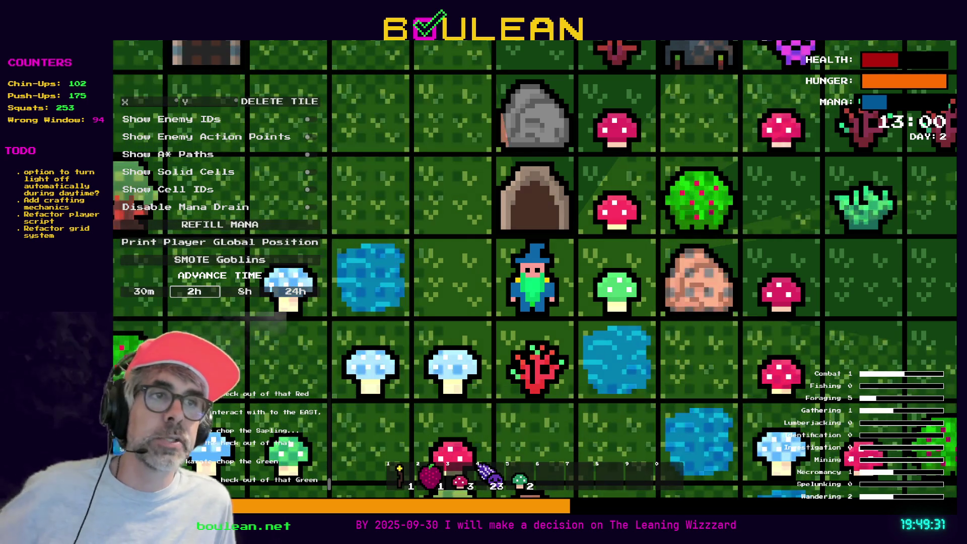
- Advance the clock 8 hours three times, reaching 13:00 on Day 3
left_click(244, 292)
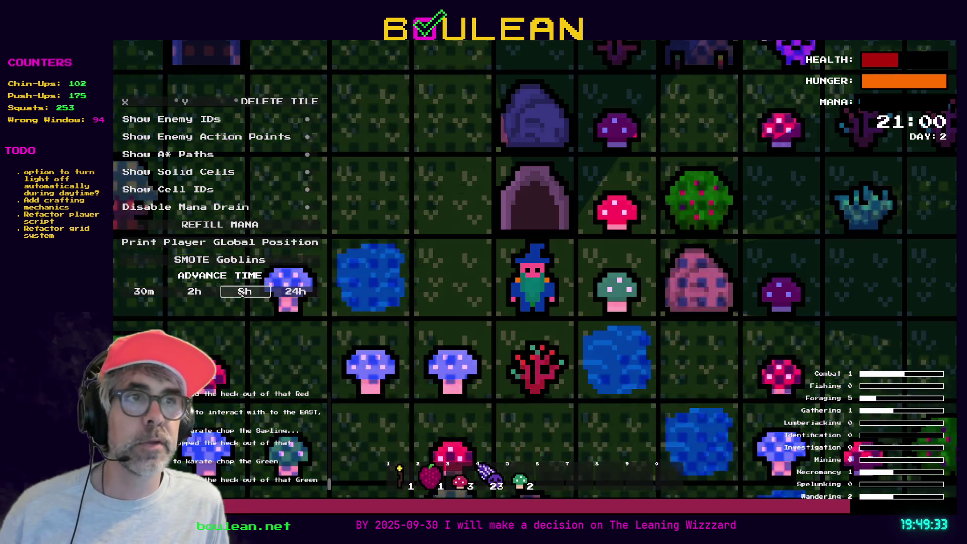
left_click(244, 291)
left_click(244, 292)
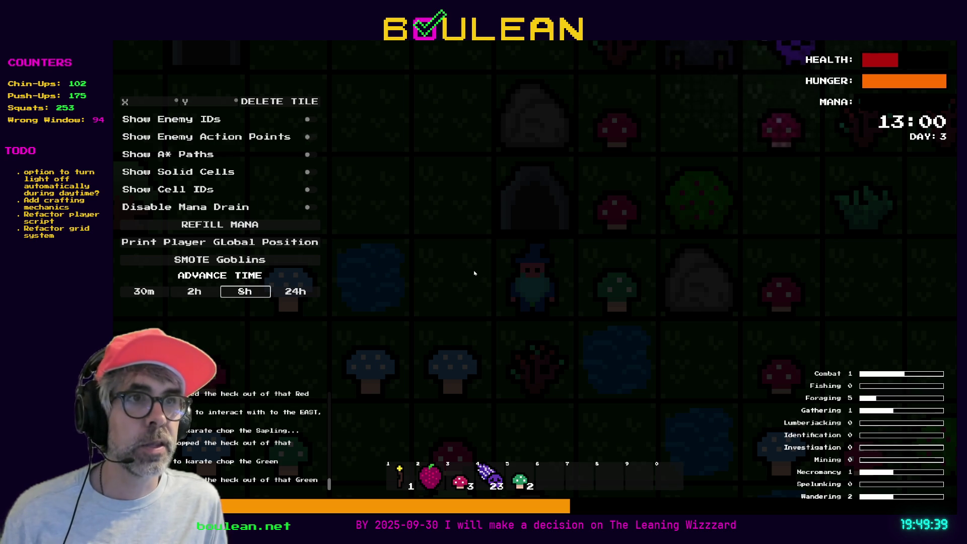
- Refill the wizard's mana bar with REFILL MANA
key("Up")
key("Up")
key("Up")
key("Return")
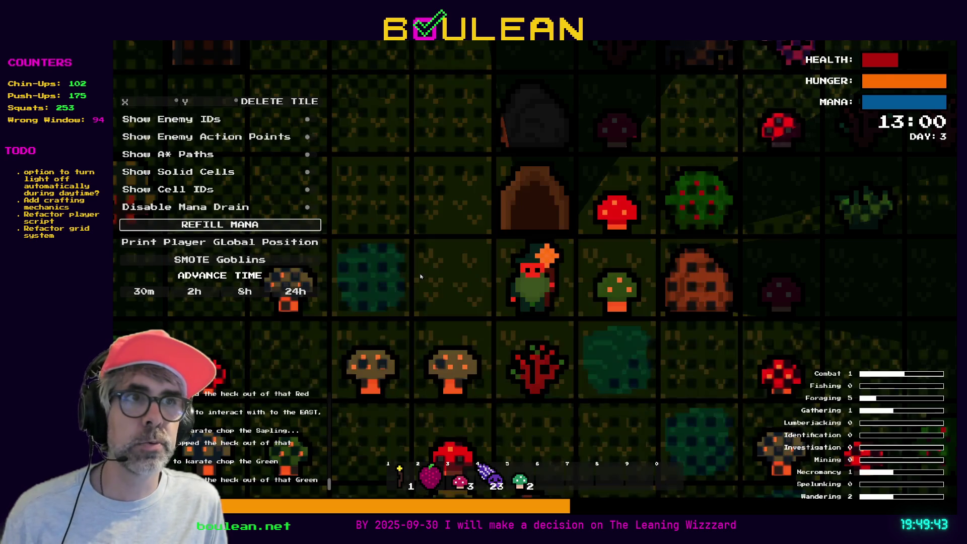
scroll(421, 276, "up", 2)
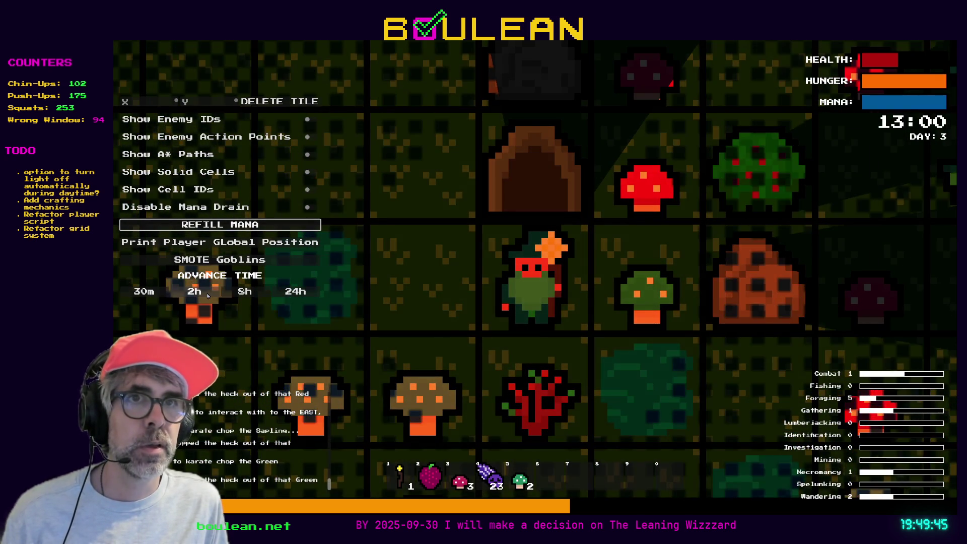
- Advance 8 hours twice into Day 4, then 2 hours five times to 15:00
left_click(243, 290)
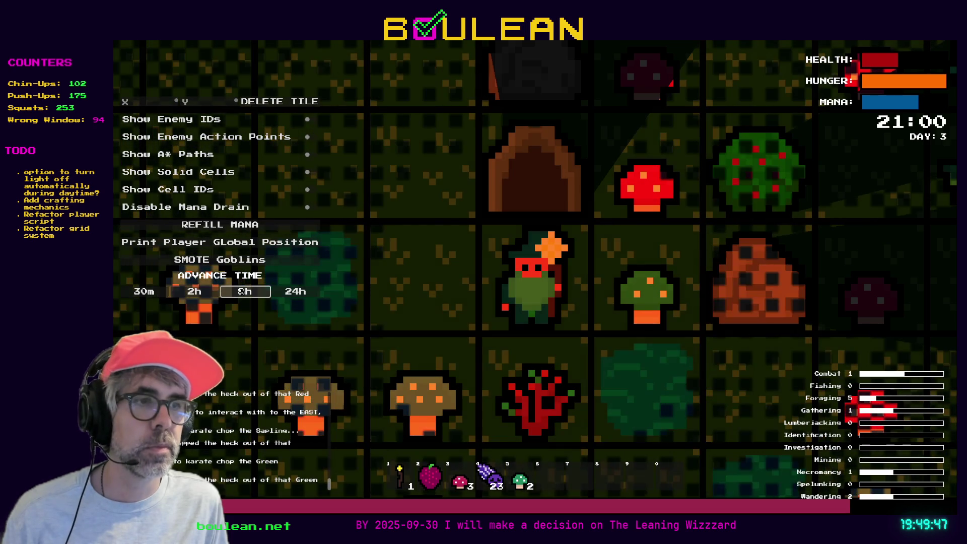
left_click(243, 291)
left_click(206, 296)
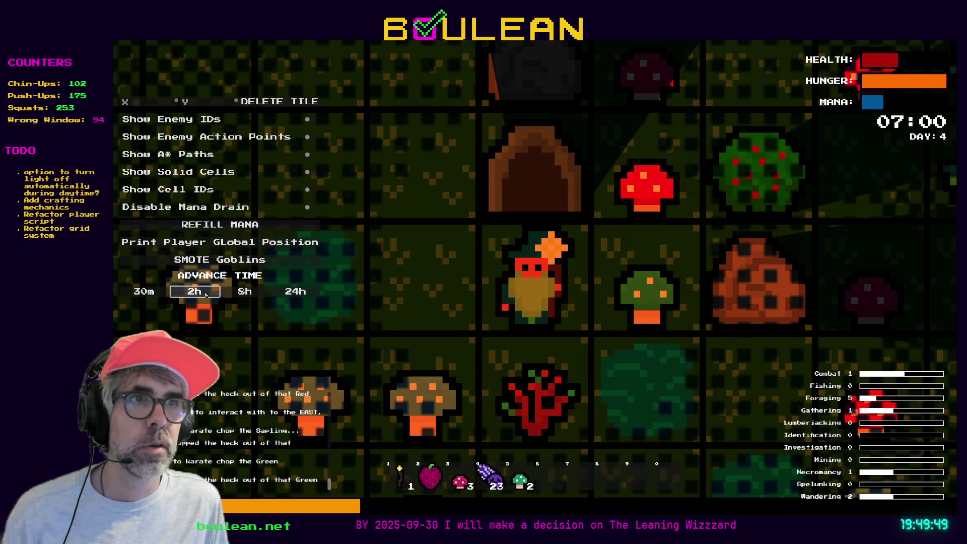
left_click(206, 295)
left_click(206, 295)
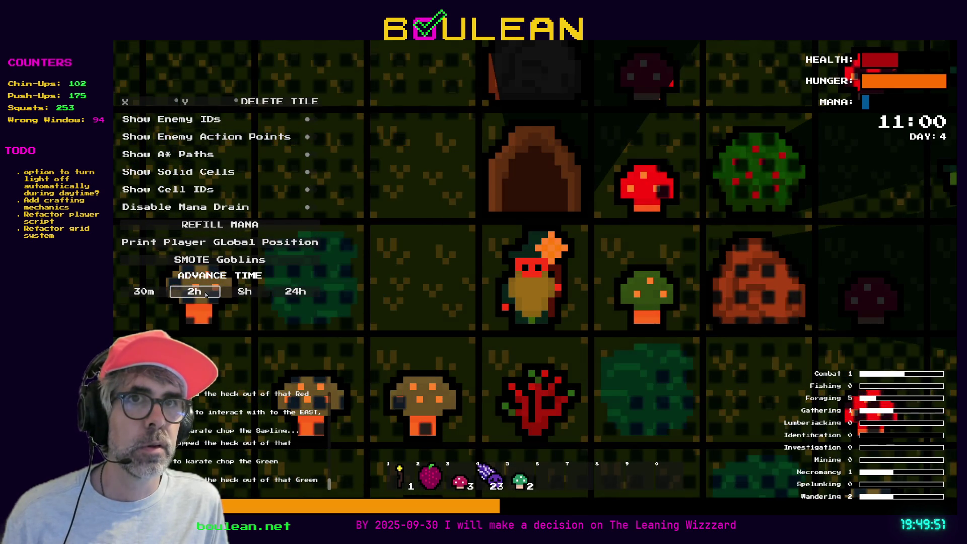
left_click(207, 295)
left_click(206, 295)
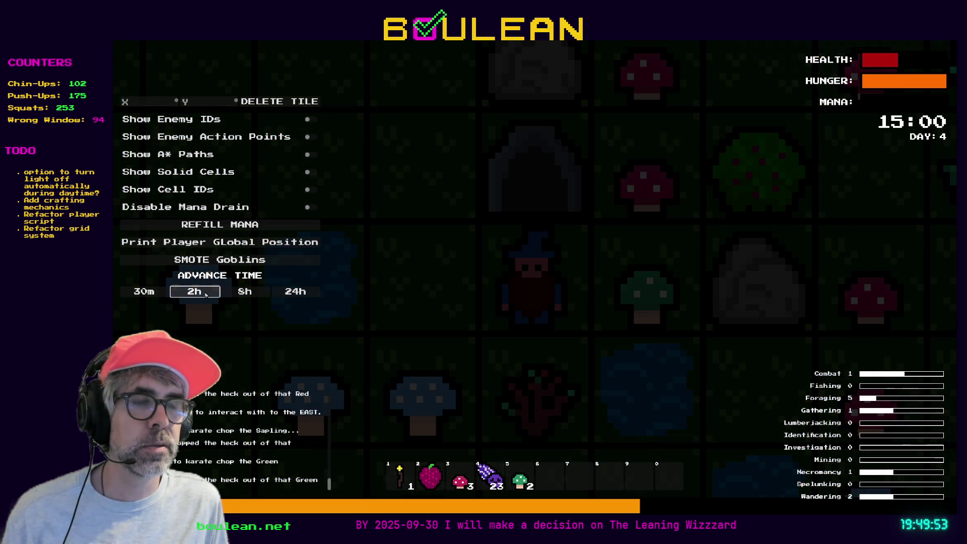